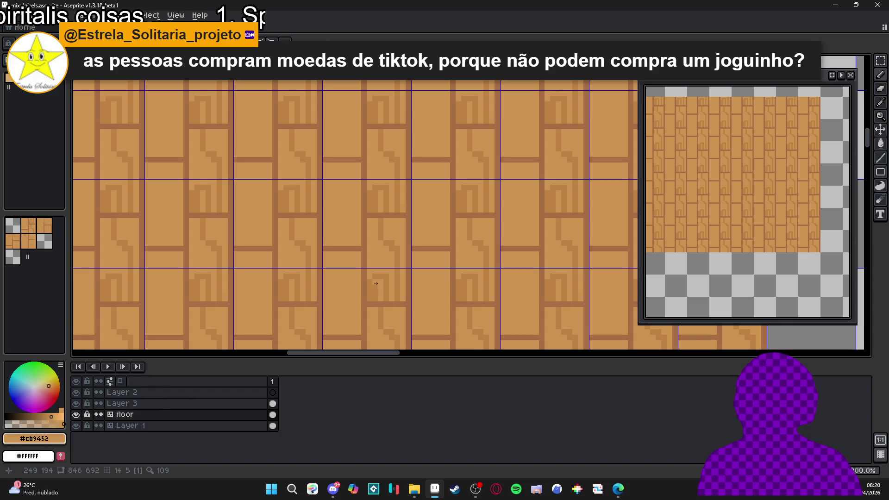
Sample plank colours with the eyedropper, settling on the darker wood tone #be8243
left_click(382, 271)
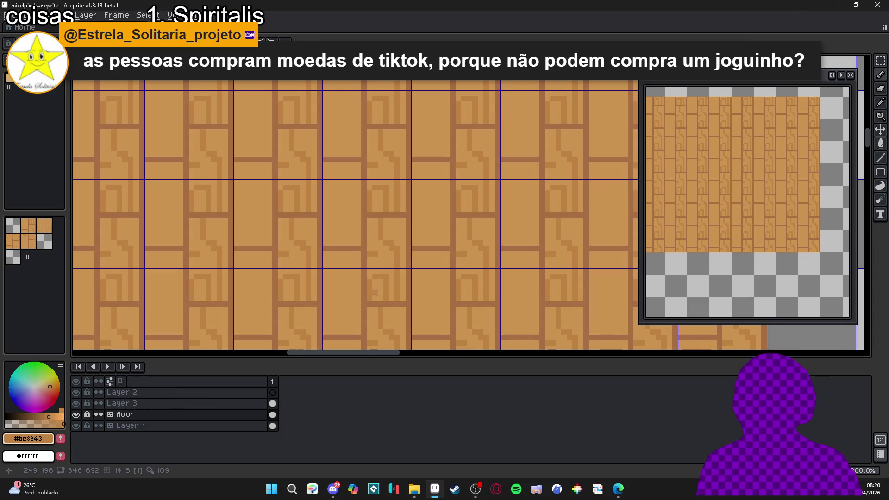
left_click(373, 269)
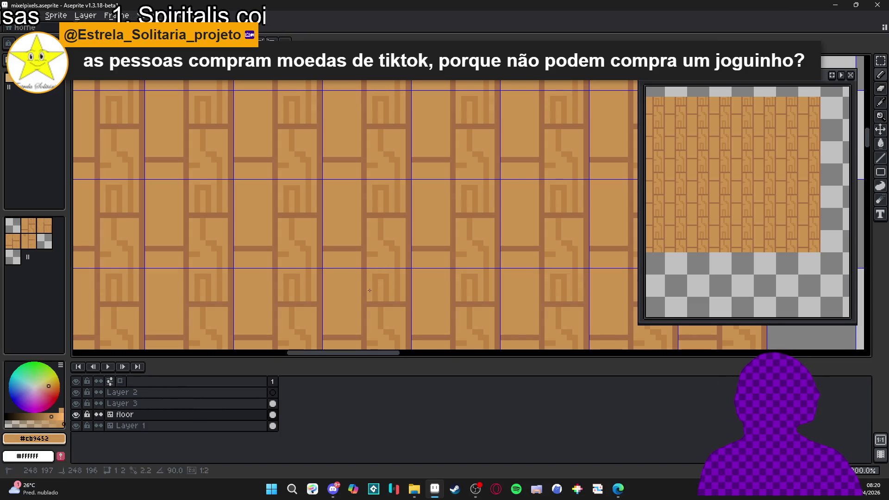
left_click(376, 253)
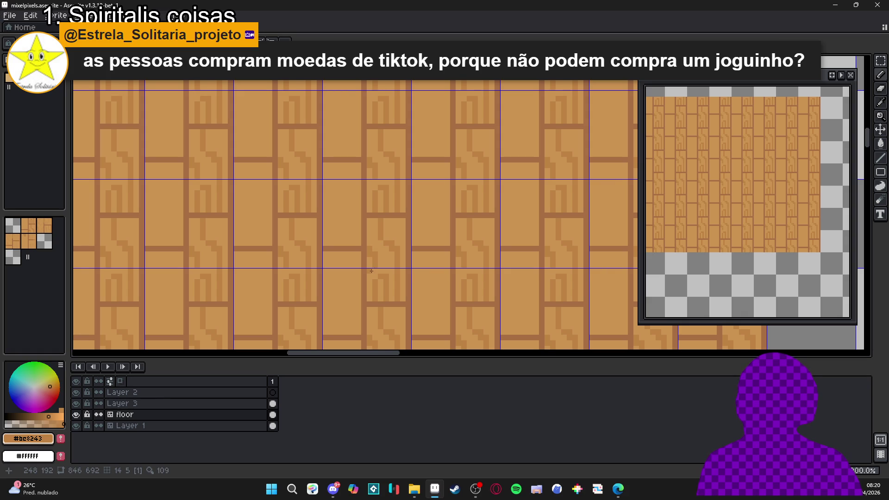
left_click(369, 260, "alt")
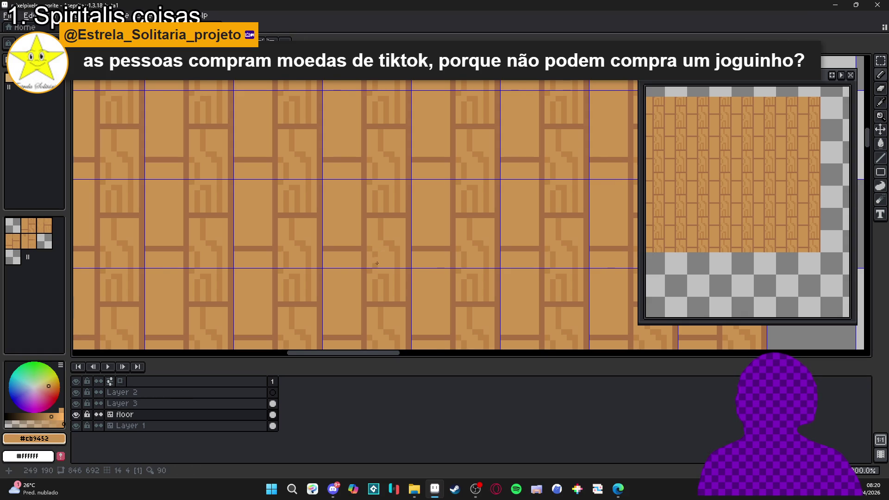
scroll(400, 282, "down", 4)
scroll(400, 281, "down", 2)
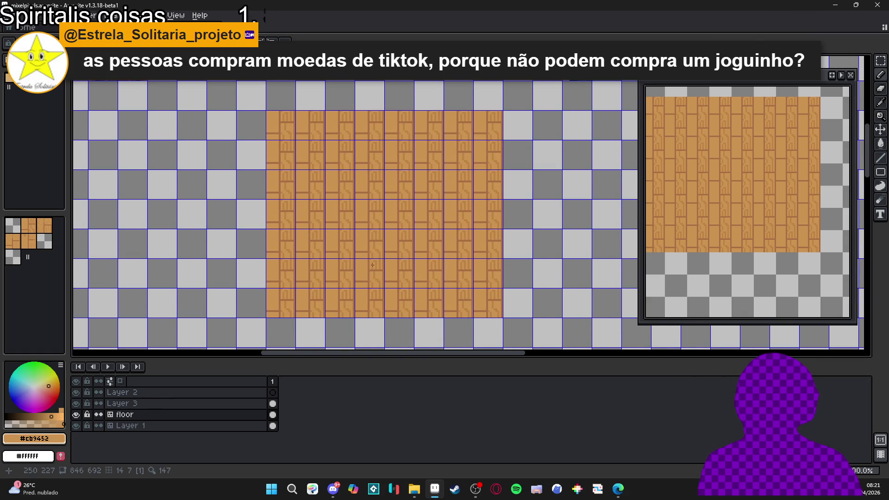
scroll(372, 265, "up", 5)
left_click(399, 212, "alt")
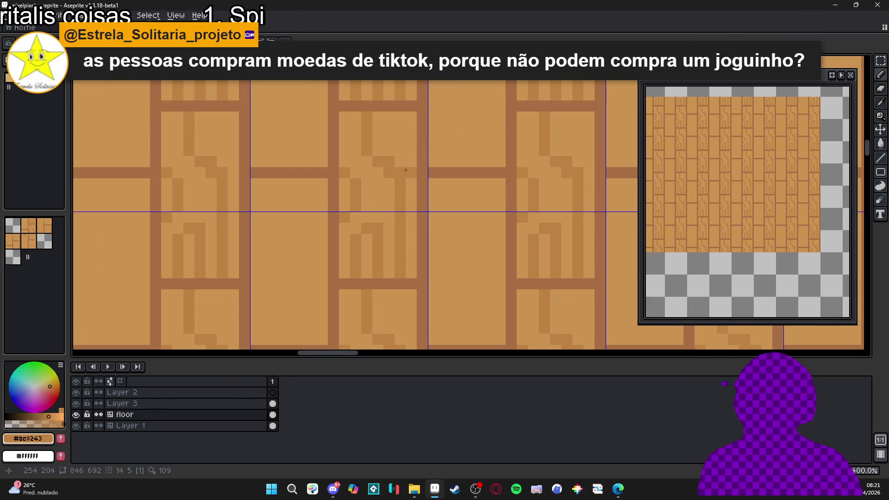
left_click(405, 170, "alt")
left_click(393, 168, "alt")
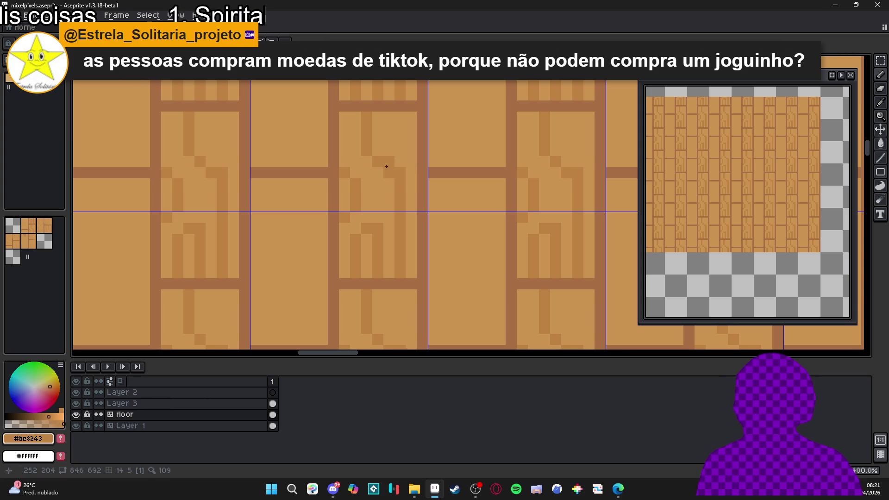
scroll(386, 166, "down", 5)
scroll(393, 185, "up", 3)
scroll(402, 183, "up", 5)
Draw a dark grain pixel and a grain line running down-right across the plank
left_click(394, 113)
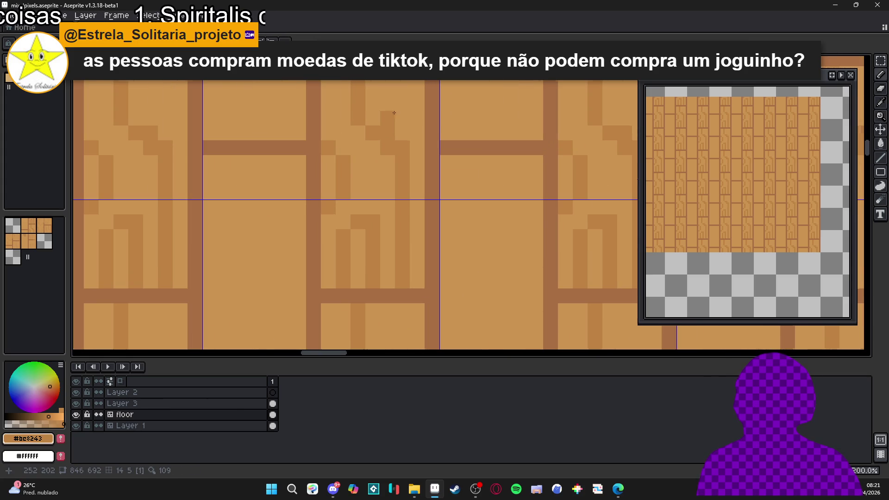
scroll(411, 186, "down", 5)
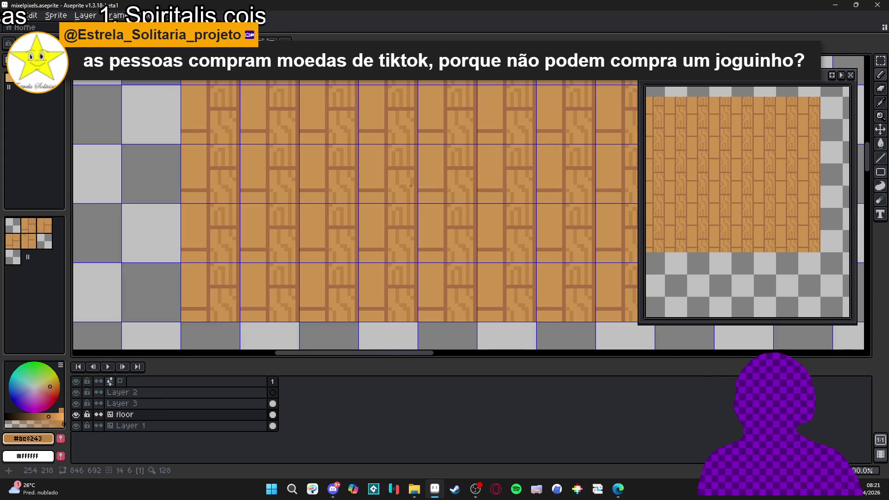
scroll(356, 152, "up", 4)
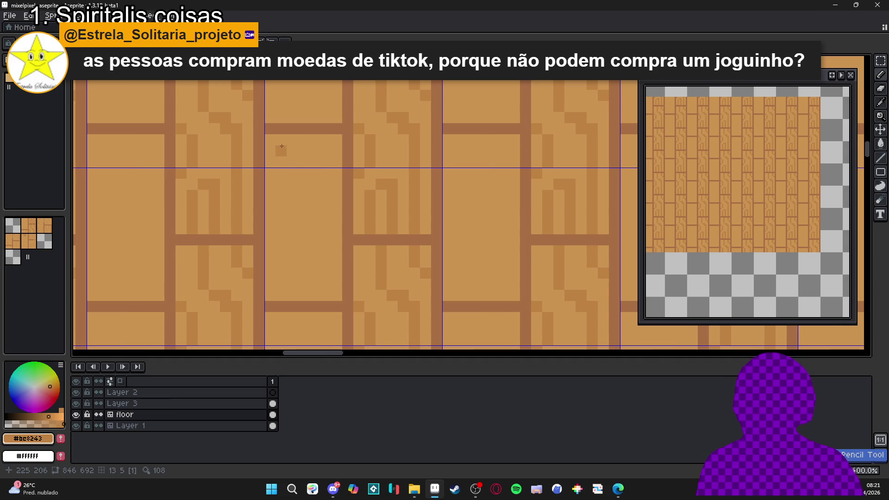
mouse_move(280, 140)
left_mouse_down()
mouse_move(281, 199)
mouse_move(303, 196)
mouse_move(291, 211)
mouse_move(303, 229)
left_mouse_up()
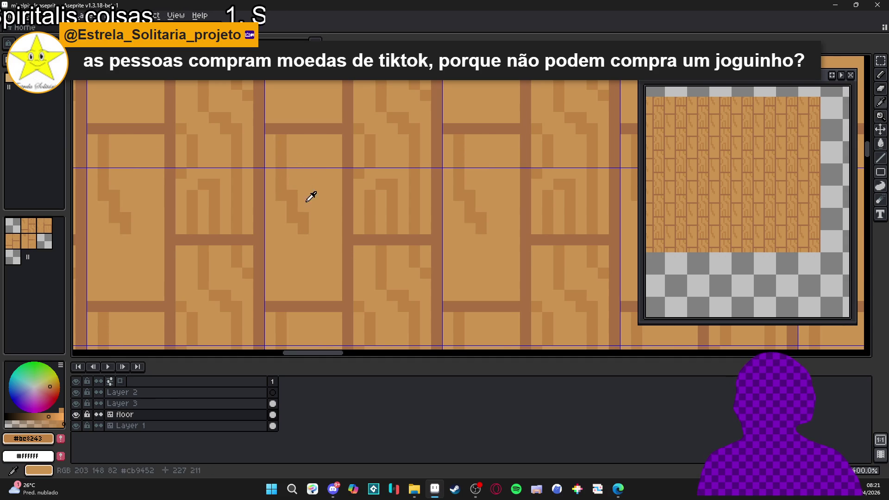
Extend the grain line, resample its colour, and paint a second grain stroke down-left with extra pixels
left_click(294, 195, "alt")
left_click(306, 219, "alt")
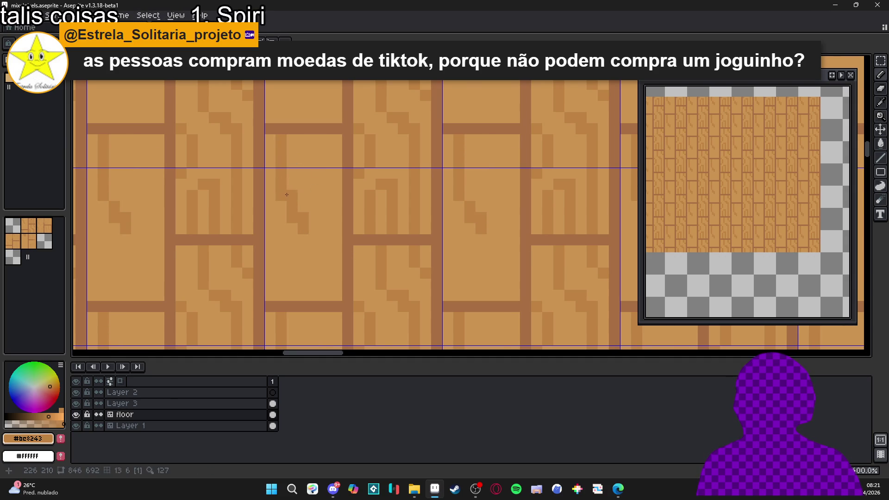
scroll(309, 208, "down", 2)
scroll(308, 208, "up", 2)
mouse_move(301, 224)
left_mouse_down()
mouse_move(301, 295)
mouse_move(281, 286)
left_mouse_up()
left_click_drag(279, 254, 290, 254)
Undo the stray grain pixel and zoom out to check the tiling
scroll(292, 263, "down", 2)
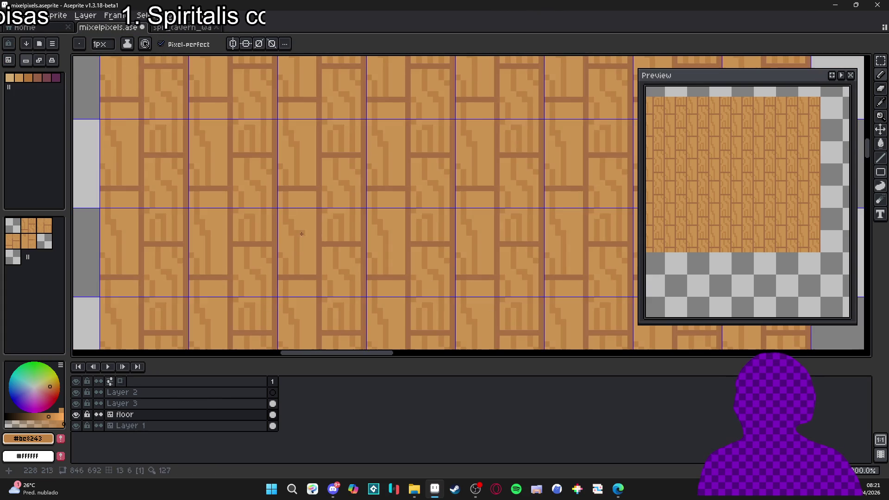
scroll(312, 259, "up", 2)
scroll(304, 285, "down", 2)
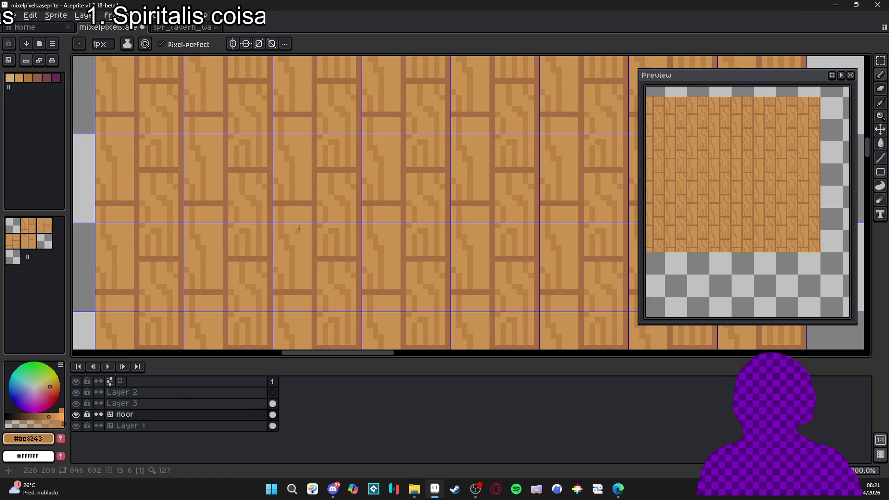
scroll(299, 227, "up", 1)
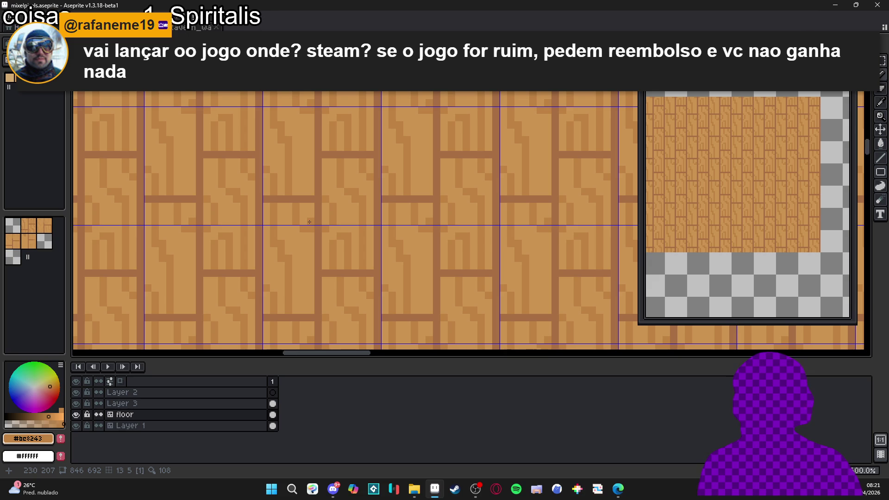
scroll(309, 222, "down", 2)
scroll(307, 259, "up", 3)
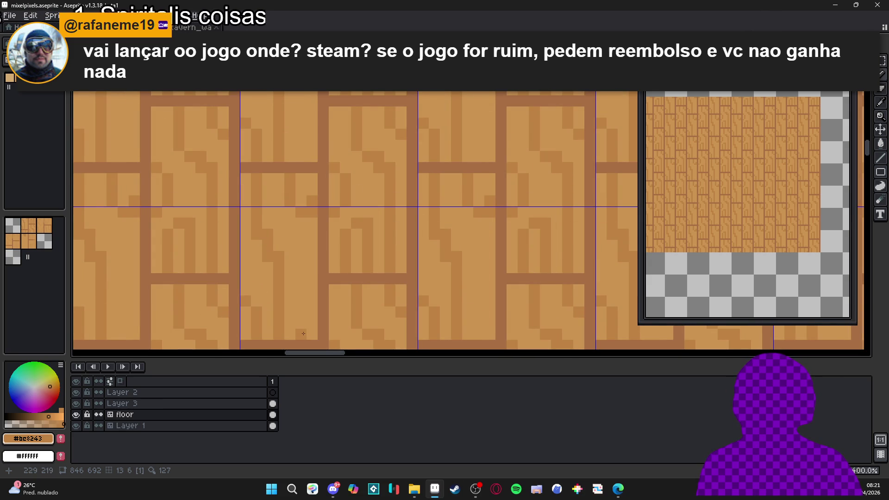
key("ctrl+z")
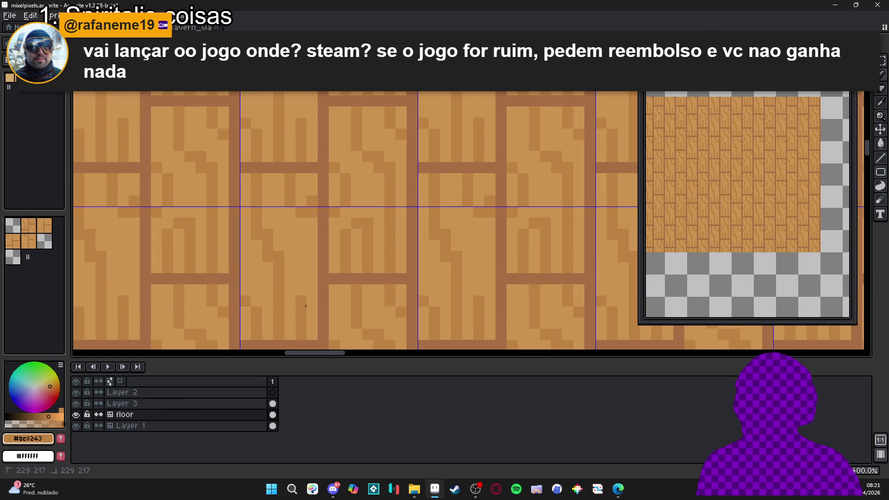
scroll(314, 273, "down", 2)
scroll(341, 281, "down", 1)
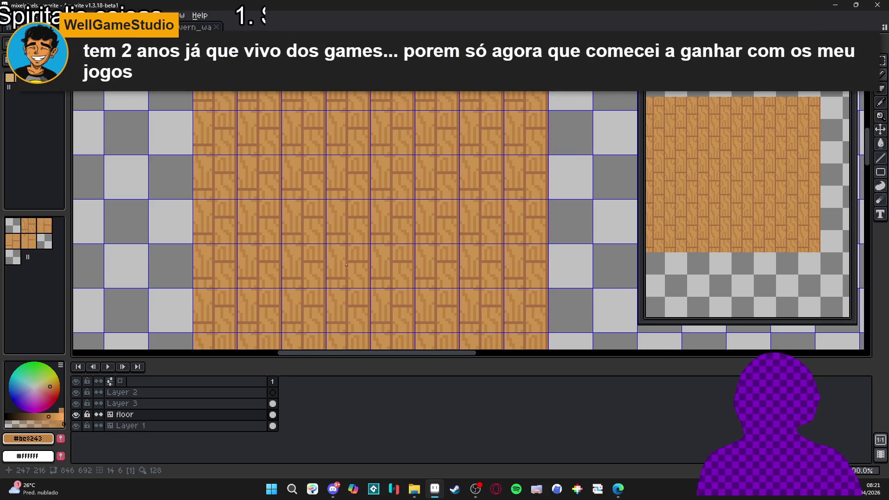
Pick the dark plank-line brown #a96f44 and draw a short notch below the plank line, lengthened downward
scroll(347, 269, "down", 1)
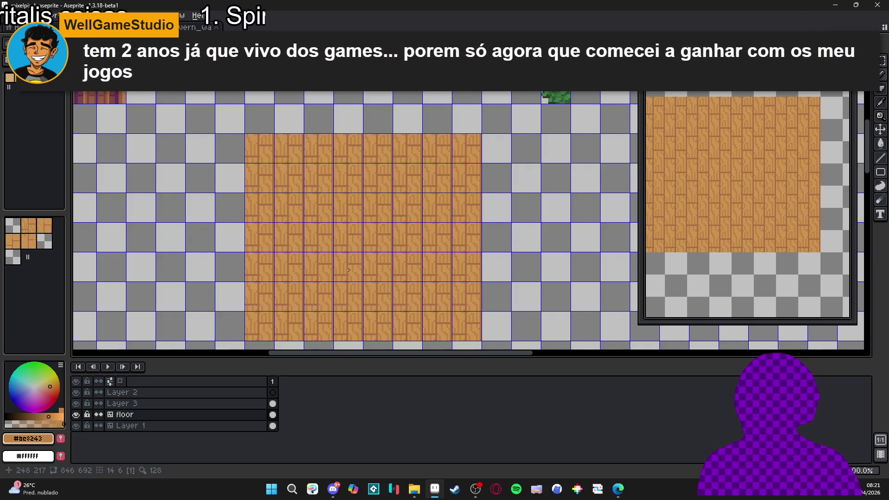
scroll(386, 320, "down", 1)
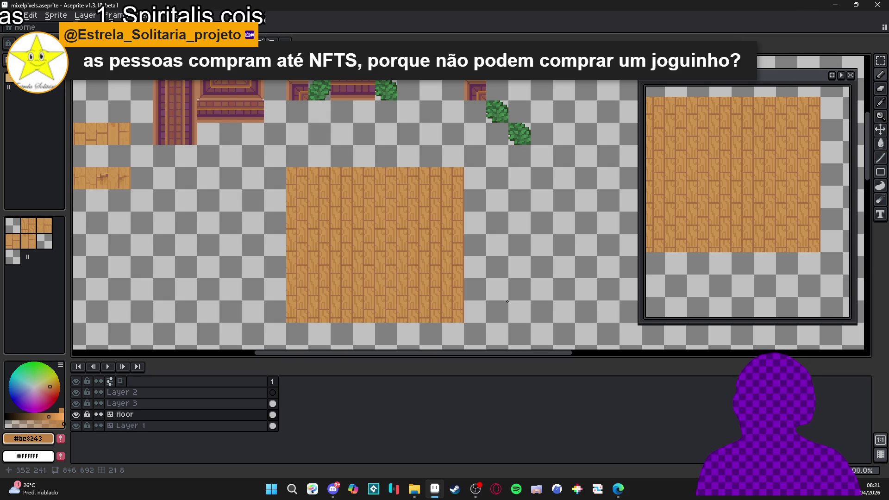
scroll(376, 226, "up", 4)
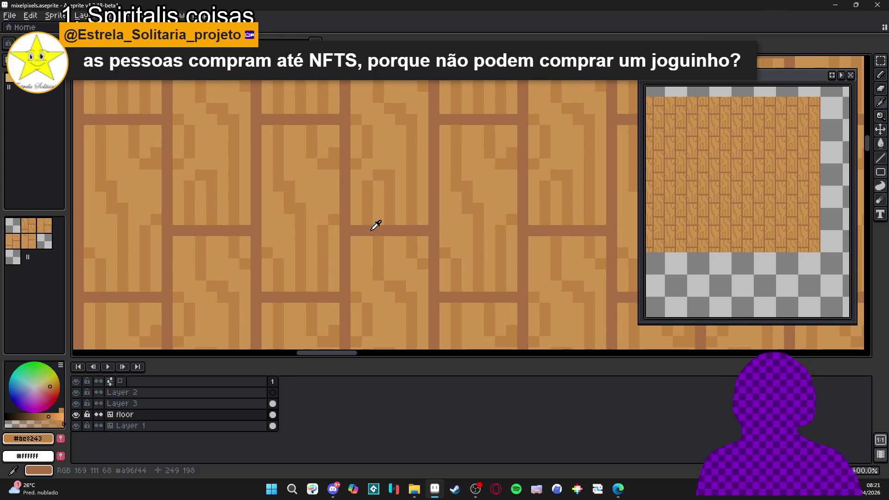
left_click(376, 225, "alt")
left_click_drag(376, 241, 374, 253)
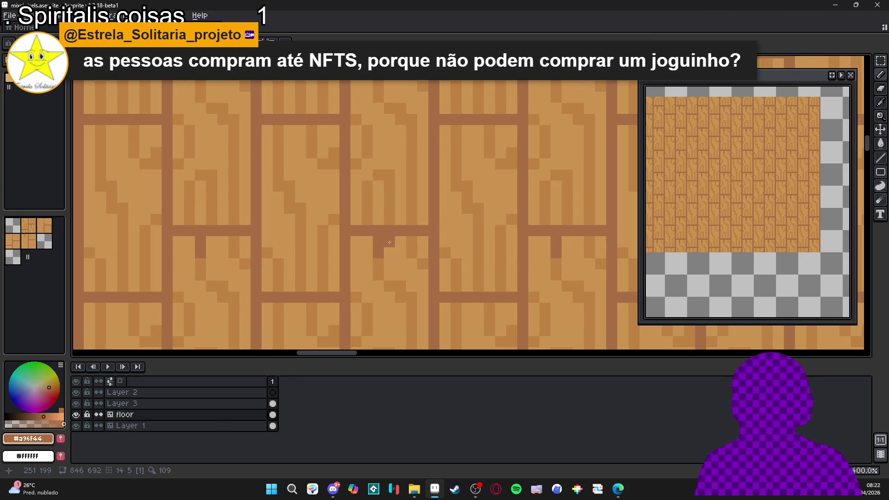
left_click_drag(378, 262, 378, 273)
Add a dark stub pixel below the seam and a vertical dark line down from the joint
scroll(377, 272, "down", 2)
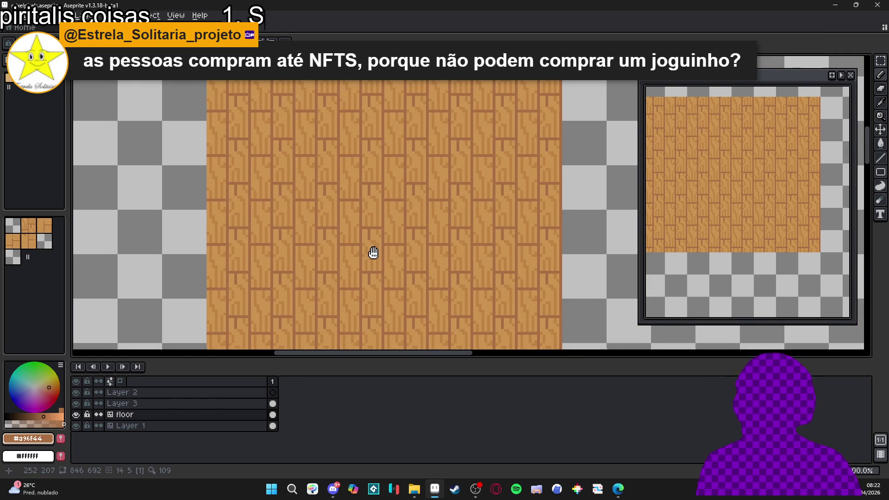
scroll(372, 251, "up", 1)
left_click(392, 228, "alt")
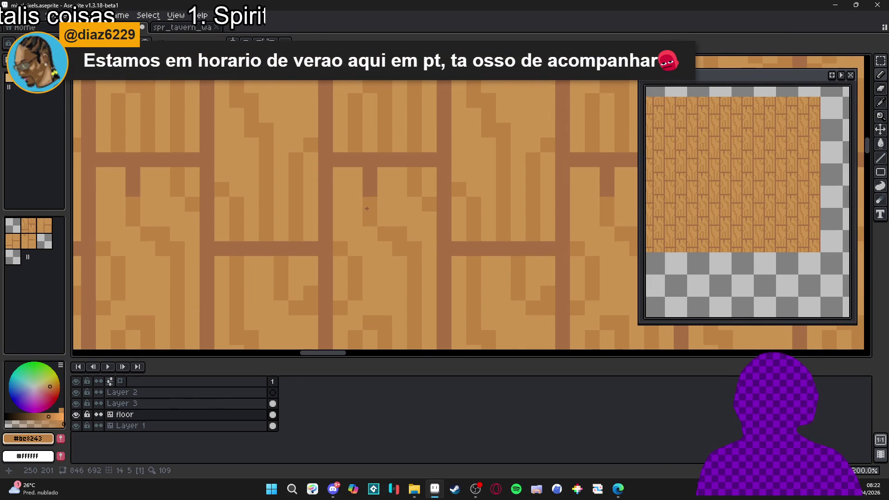
scroll(376, 194, "up", 1)
left_click(376, 194, "alt")
scroll(357, 250, "down", 3)
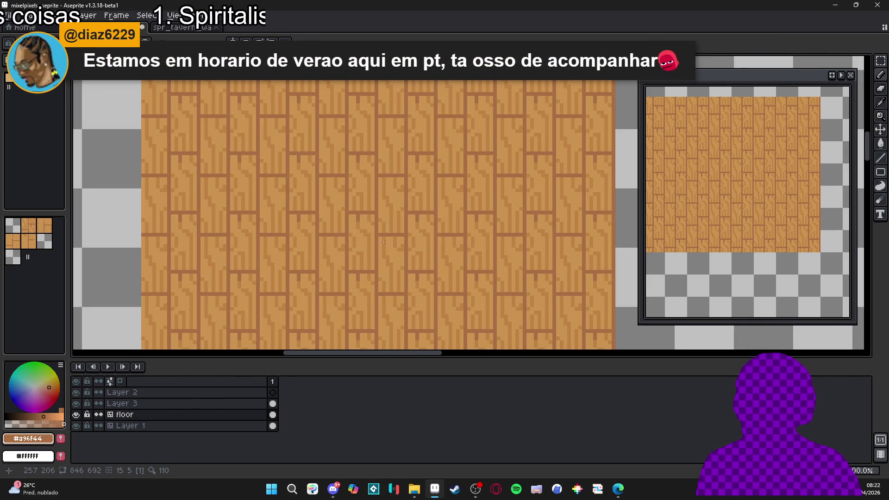
scroll(383, 242, "up", 3)
left_click(402, 247)
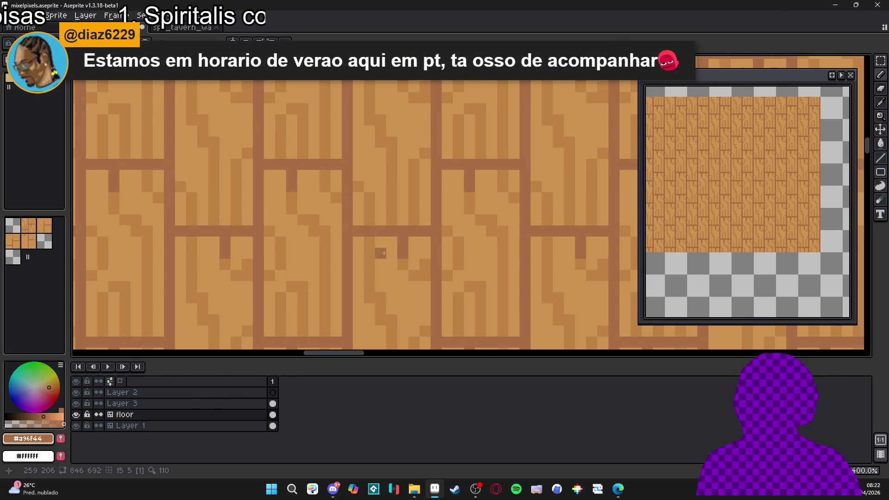
left_click_drag(370, 243, 369, 288)
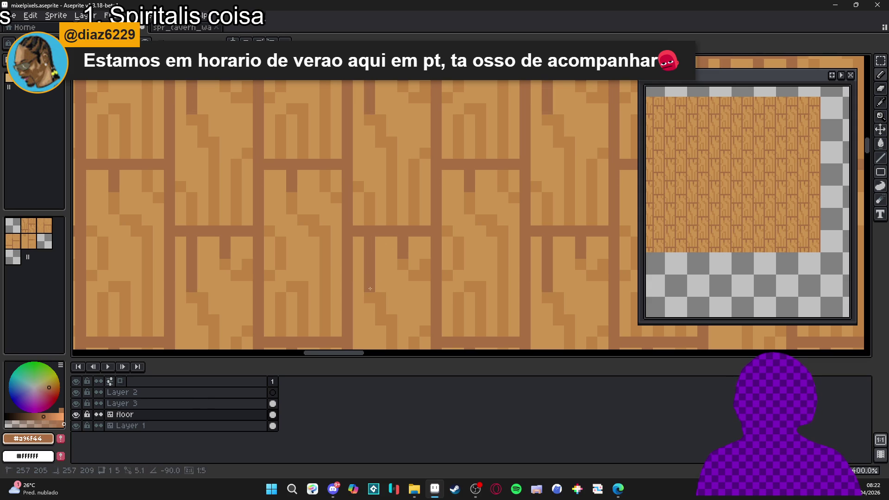
Retouch the grain pixels beside the plank joint, lightening and darkening individual pixels
scroll(370, 288, "down", 3)
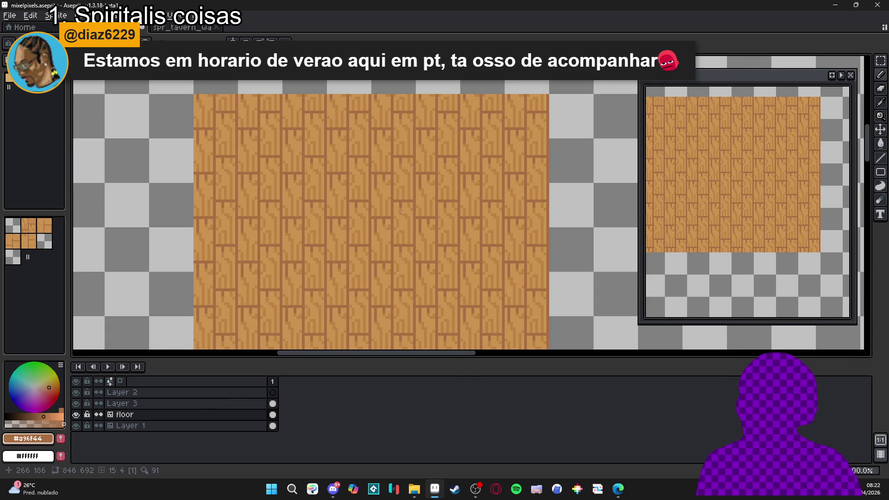
scroll(400, 213, "down", 2)
scroll(406, 233, "up", 2)
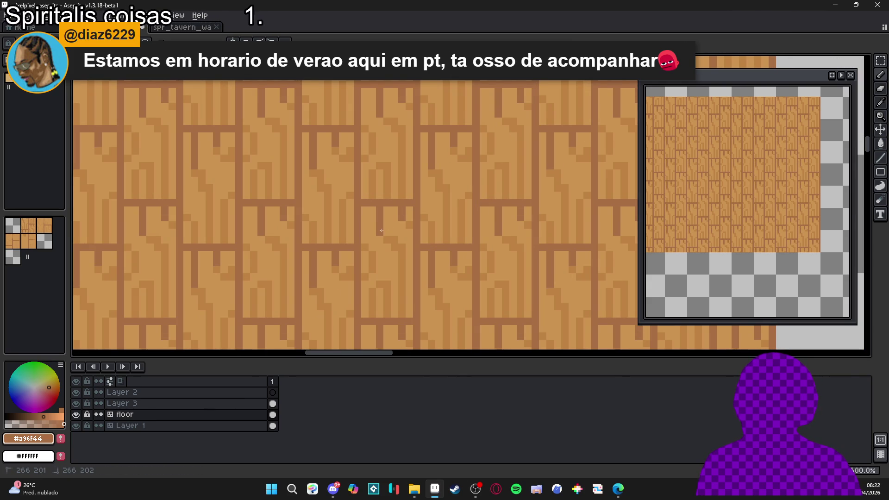
scroll(333, 213, "down", 3)
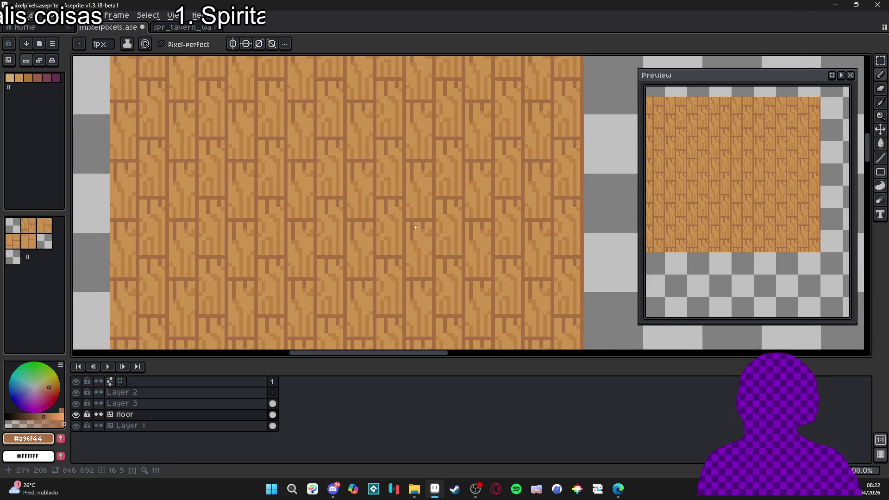
scroll(382, 246, "up", 2)
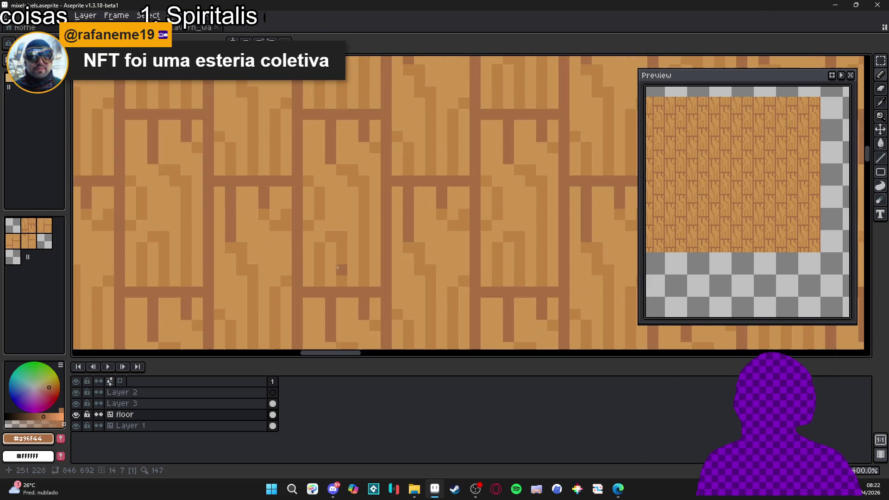
mouse_move(345, 286)
left_mouse_down()
mouse_move(343, 271)
mouse_move(313, 286)
mouse_move(332, 275)
left_mouse_up()
left_click(327, 285)
left_click(333, 274)
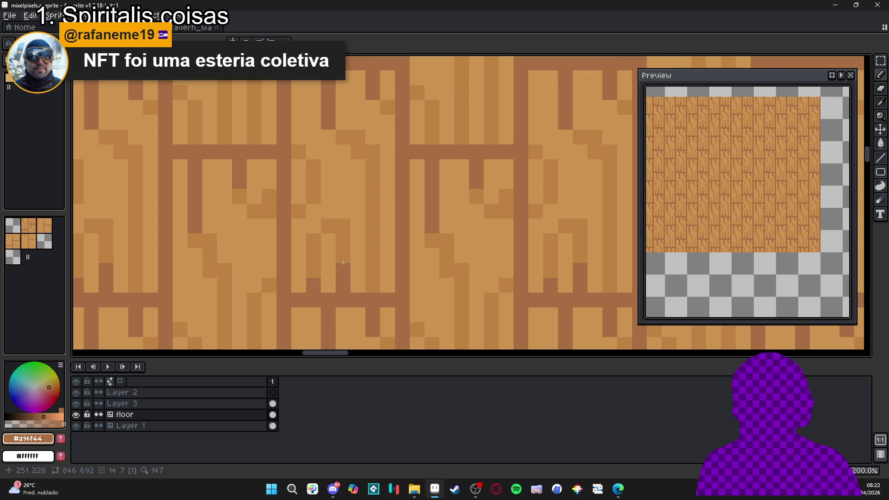
left_click(343, 262)
Undo the last two darkened pixels and add two dark notch pixels near the seam
key("ctrl+z")
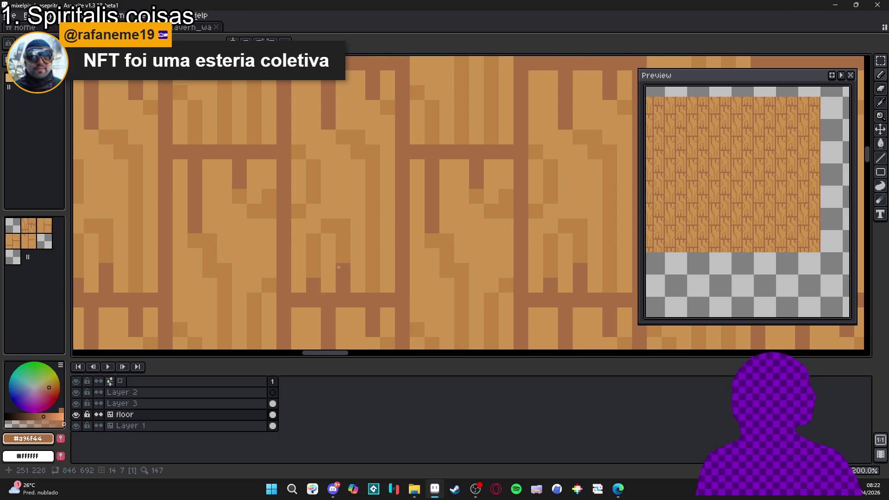
key("ctrl+z")
left_click(344, 255)
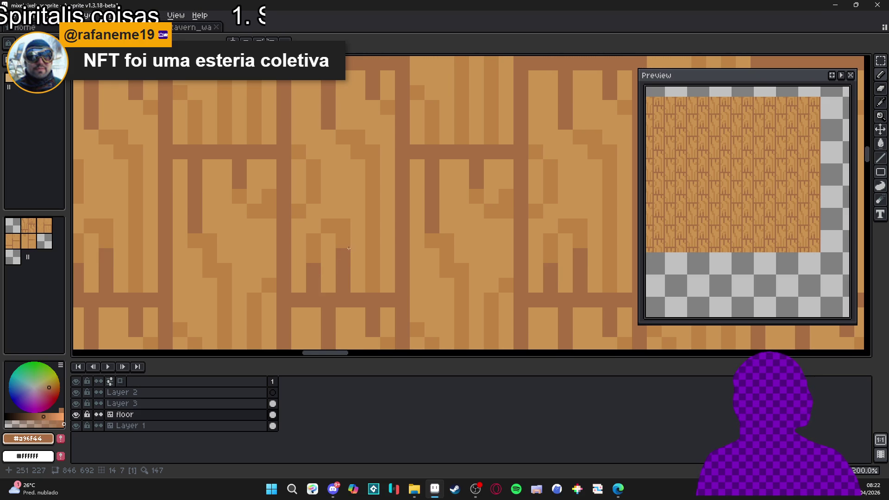
left_click(354, 240)
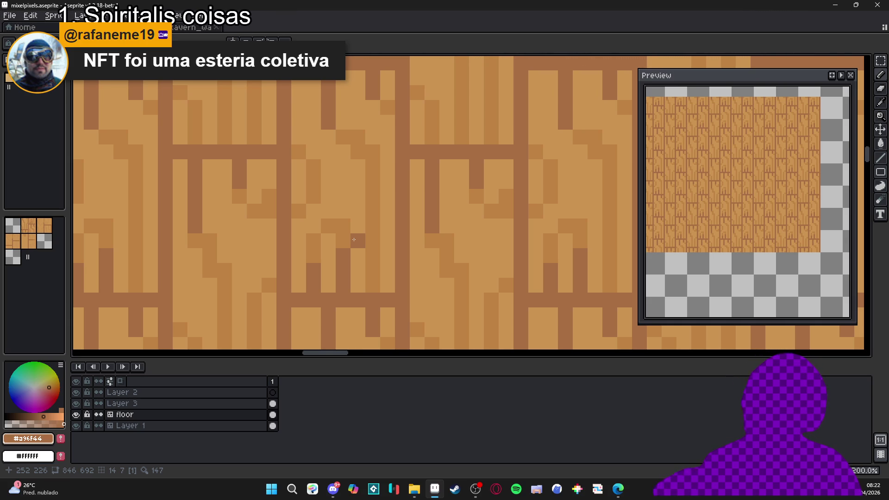
scroll(357, 250, "down", 2)
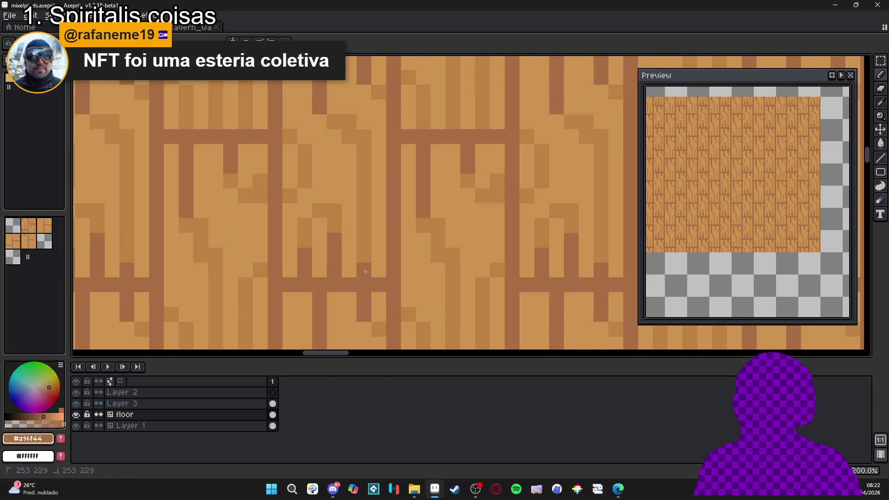
scroll(370, 273, "down", 3)
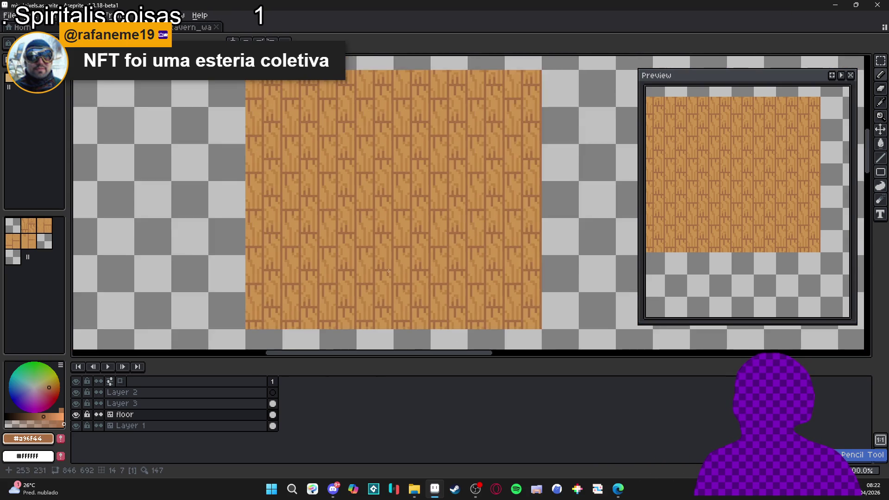
scroll(388, 271, "up", 3)
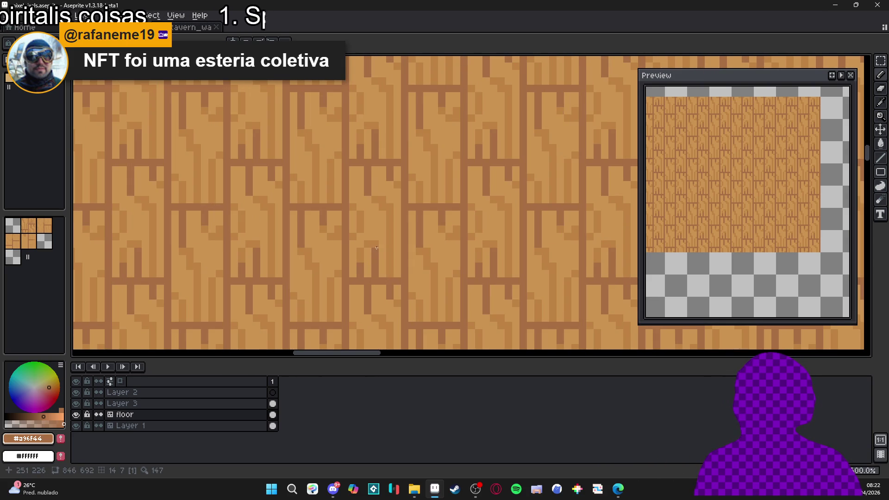
scroll(394, 280, "down", 1)
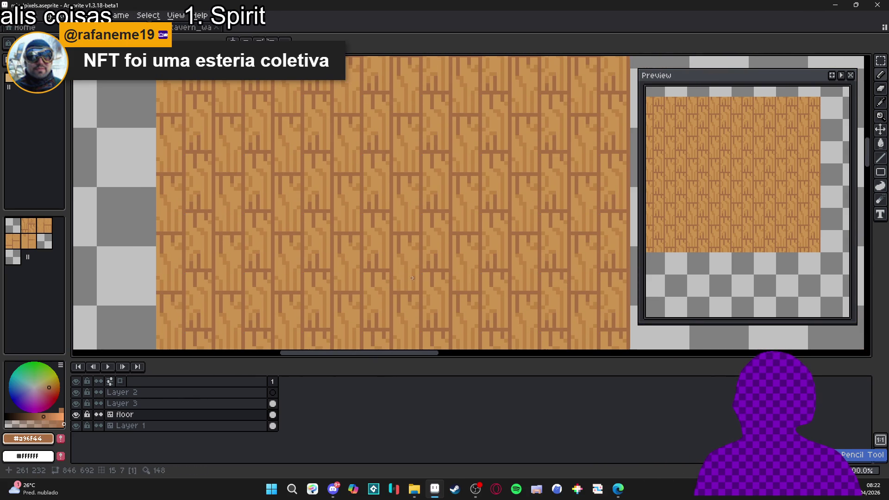
scroll(430, 283, "down", 1)
scroll(430, 282, "down", 1)
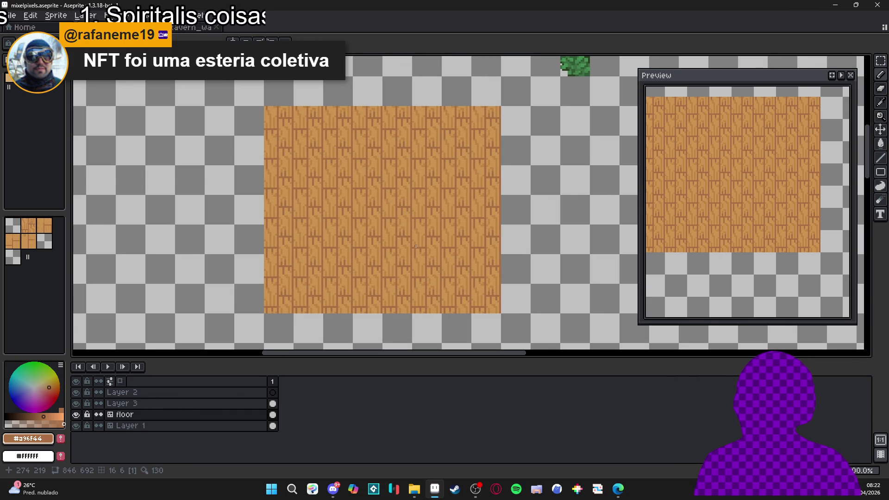
scroll(357, 241, "down", 1)
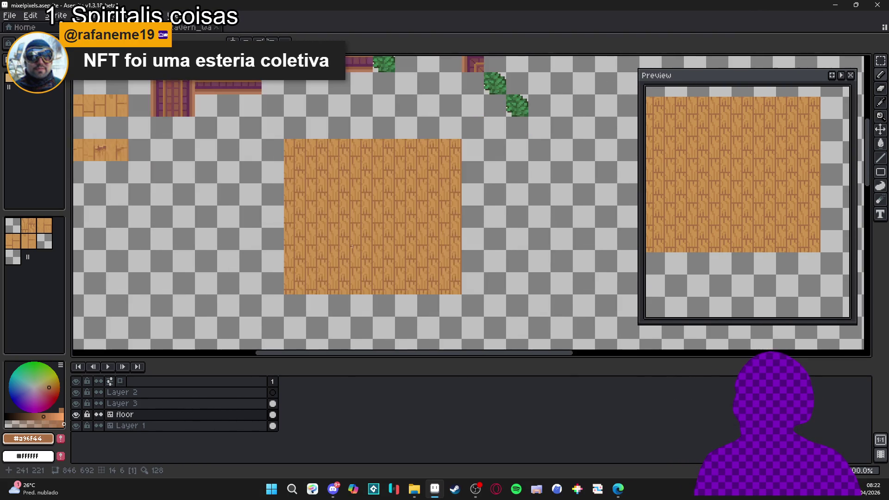
scroll(357, 241, "up", 1)
scroll(356, 241, "down", 1)
scroll(368, 251, "down", 1)
scroll(347, 239, "up", 1)
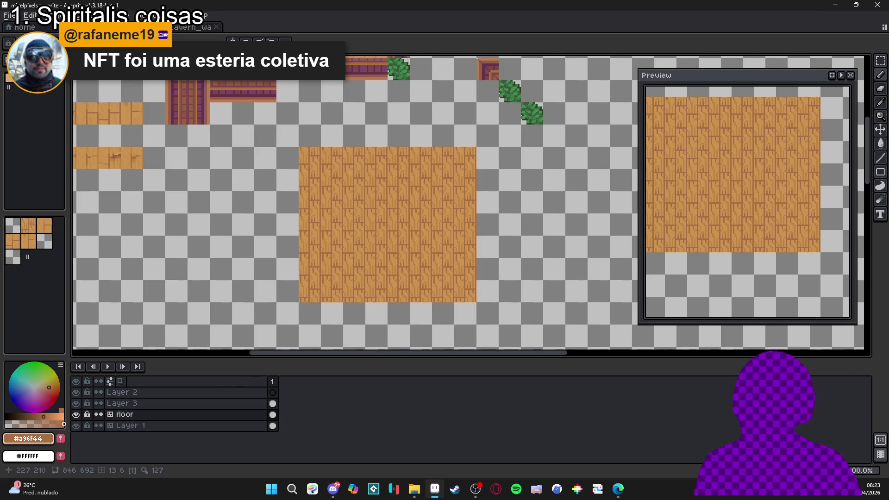
scroll(401, 225, "up", 4)
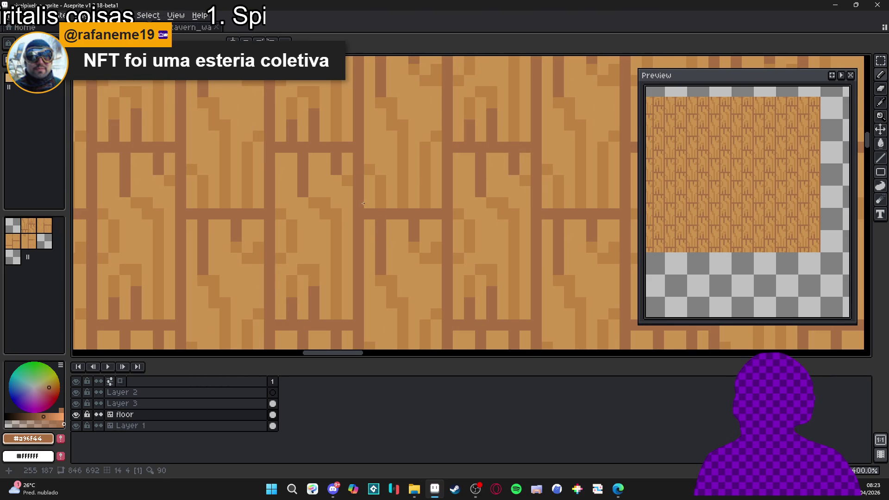
Extend the horizontal seam rightward, then pick the plank brown #bc8243 and bring the whole tile into view
left_click_drag(363, 203, 393, 203)
left_click(392, 219, "alt")
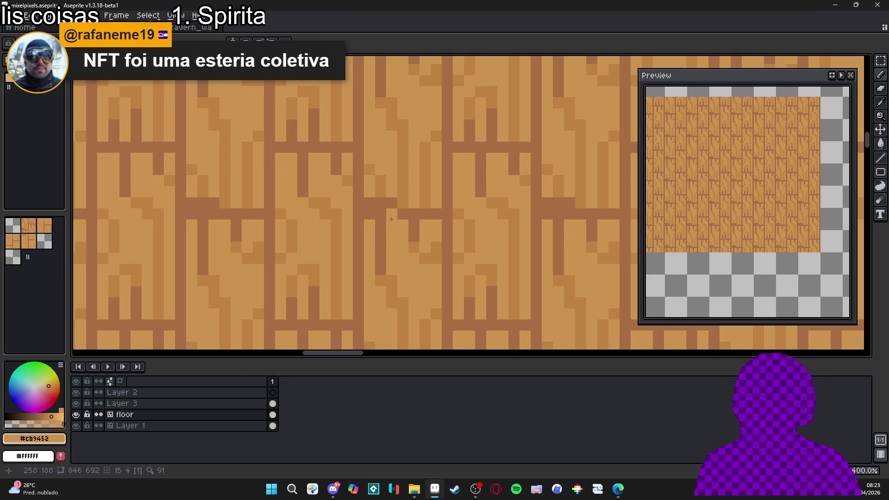
scroll(391, 219, "down", 4)
mouse_move(421, 263)
left_mouse_down()
mouse_move(414, 221)
mouse_move(437, 232)
left_mouse_up()
scroll(429, 217, "down", 1)
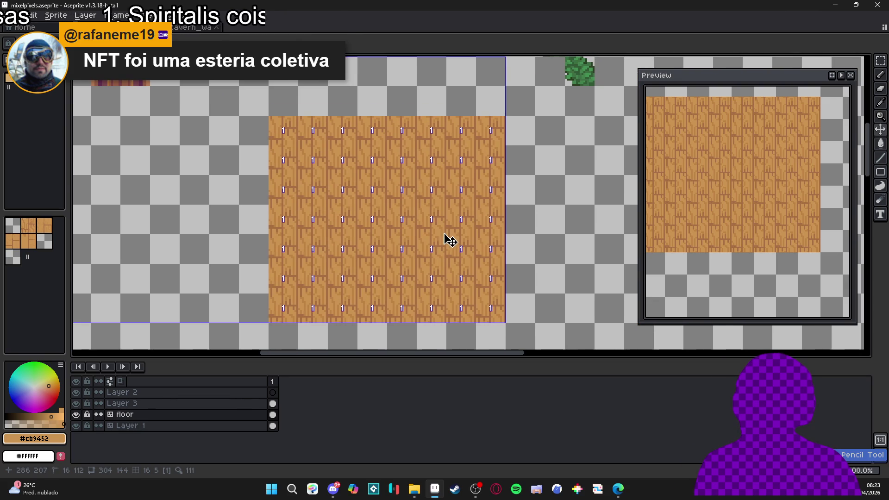
scroll(445, 227, "up", 4)
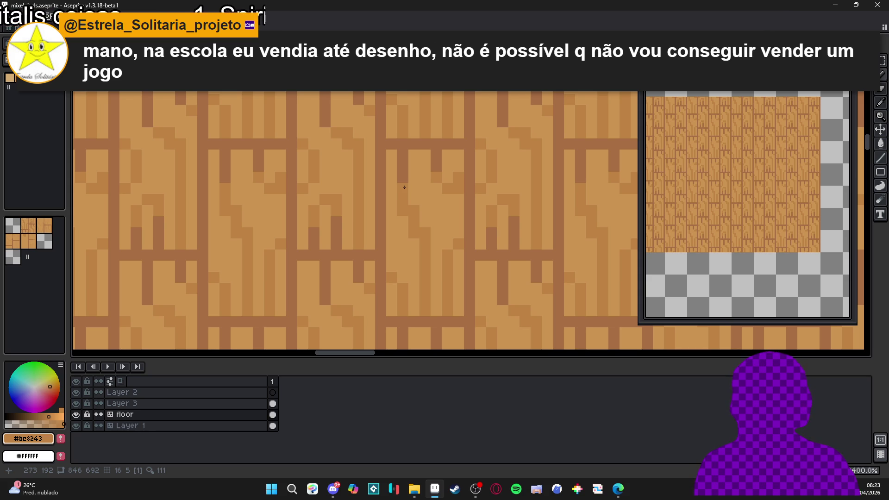
scroll(404, 187, "down", 4)
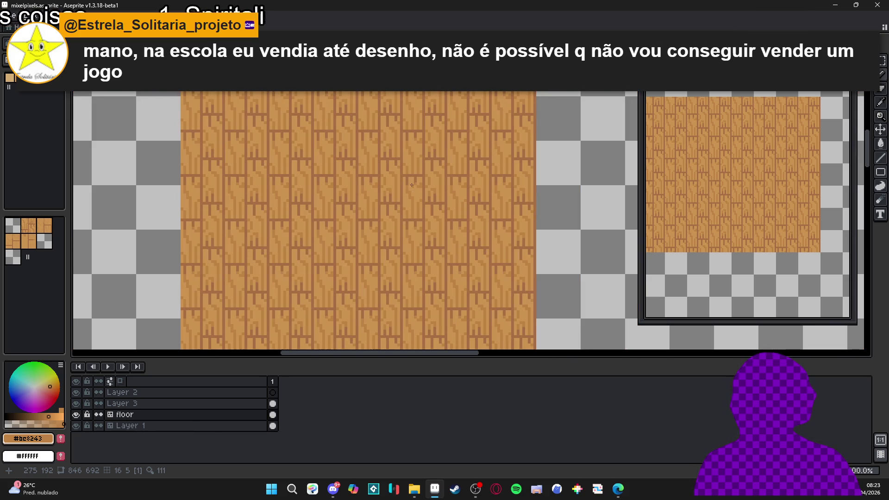
scroll(407, 182, "down", 2)
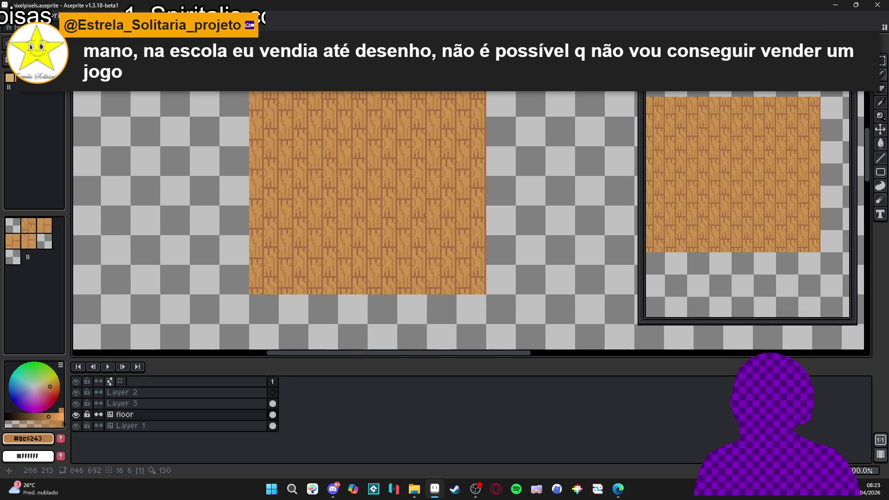
left_click_drag(424, 227, 435, 235)
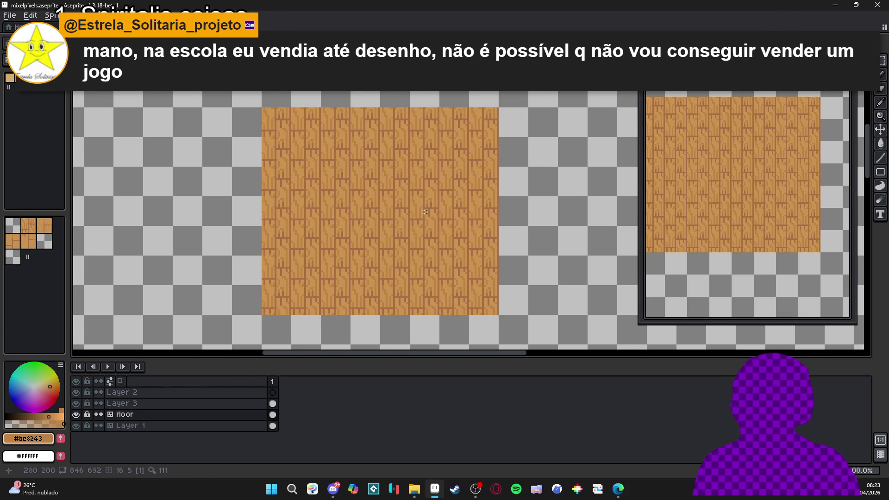
key("ctrl+apostrophe")
key("ctrl+apostrophe")
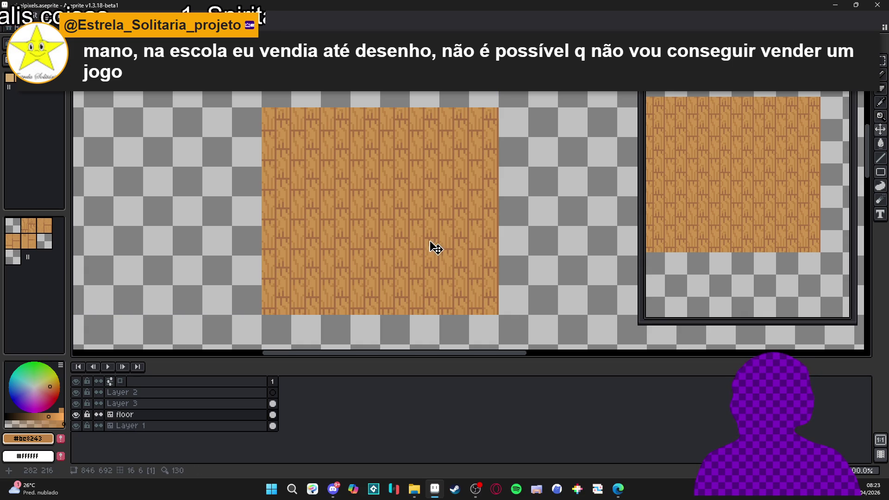
key("m")
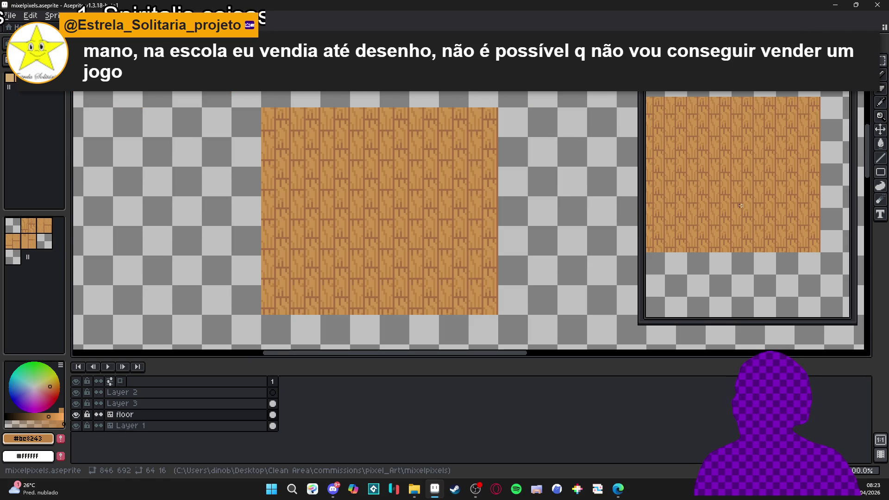
left_click_drag(740, 205, 760, 236)
scroll(416, 236, "down", 1)
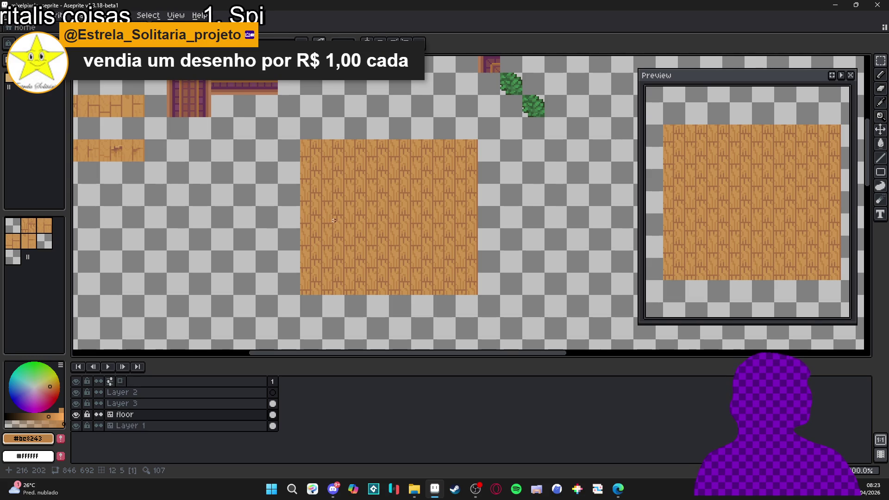
scroll(352, 214, "up", 1)
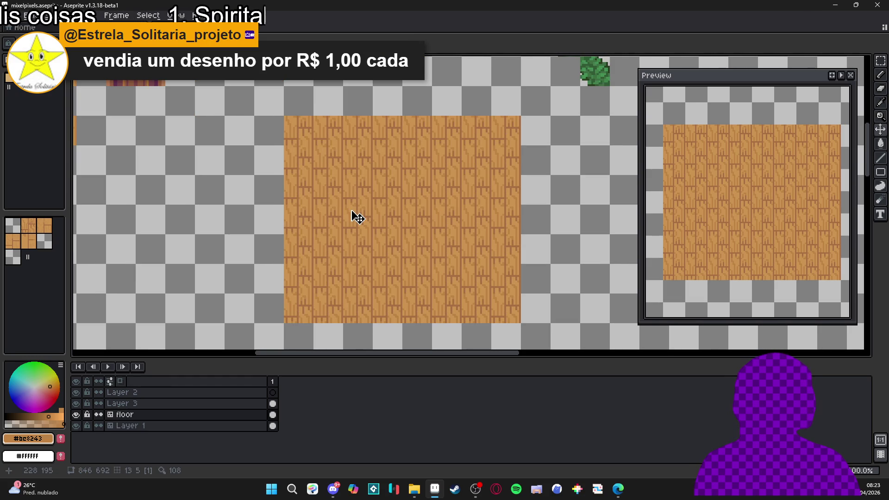
scroll(351, 213, "up", 1)
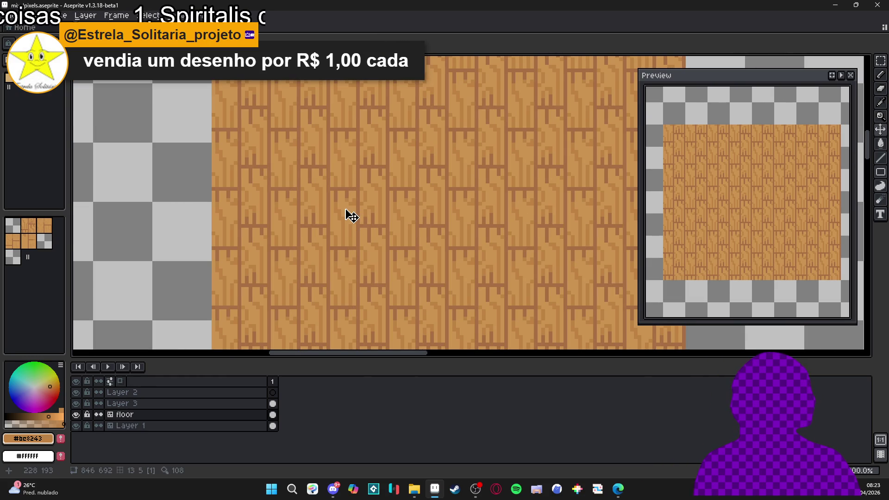
key("Tab")
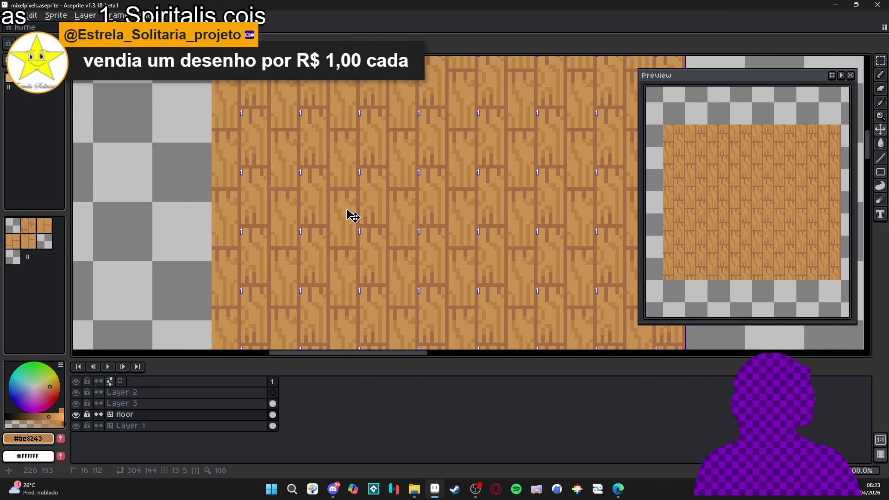
Eyedrop the dark plank line to set the drawing colour to #a96f44, then zoom back out
scroll(338, 195, "up", 1)
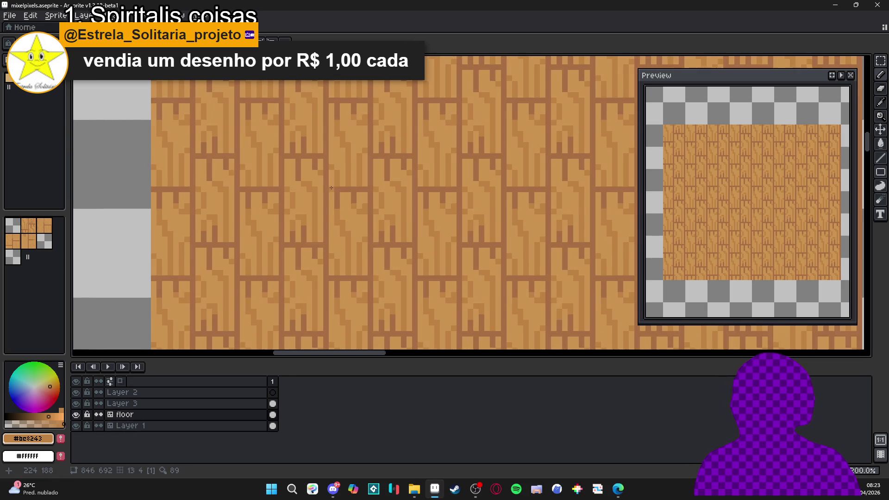
scroll(331, 187, "up", 1)
left_click(328, 188, "alt")
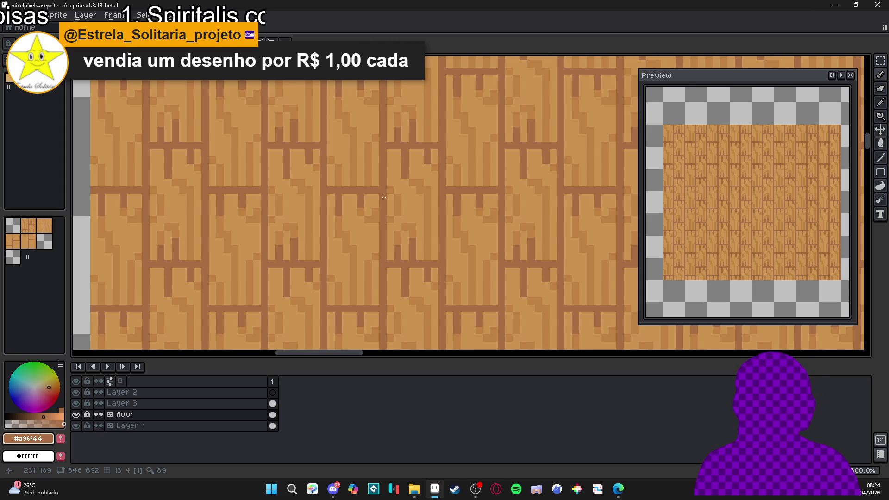
scroll(384, 197, "down", 4)
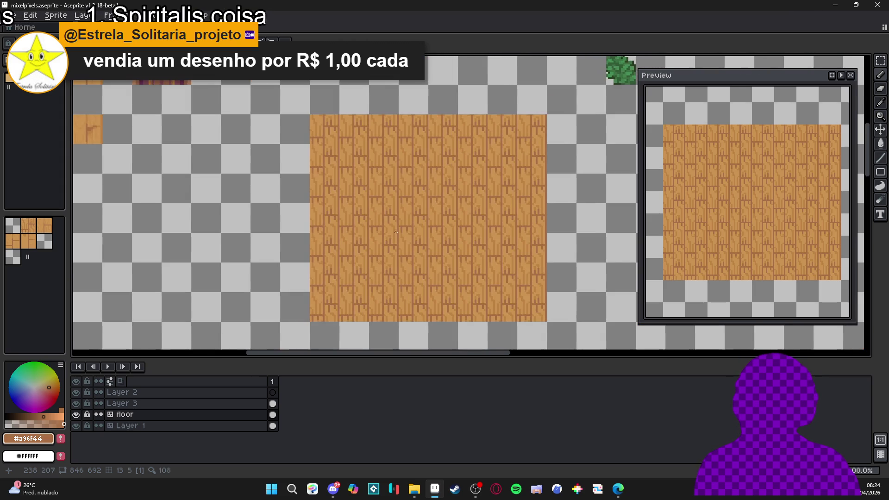
scroll(401, 221, "up", 4)
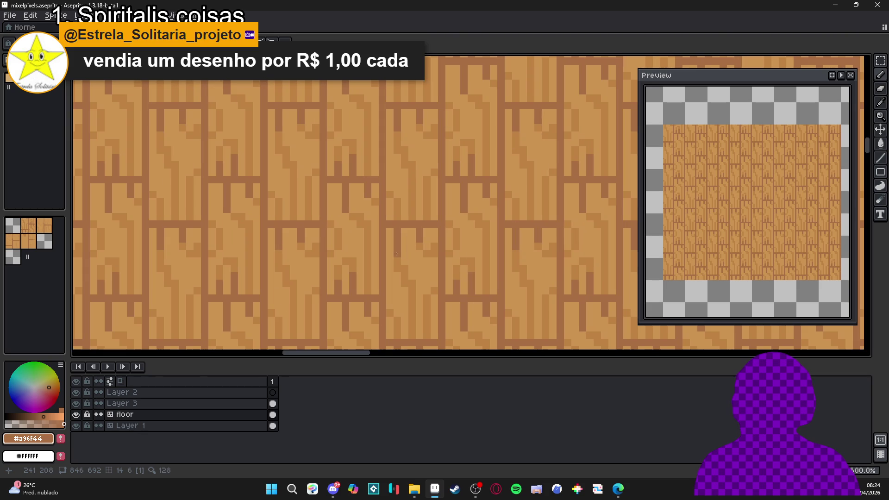
scroll(395, 253, "down", 4)
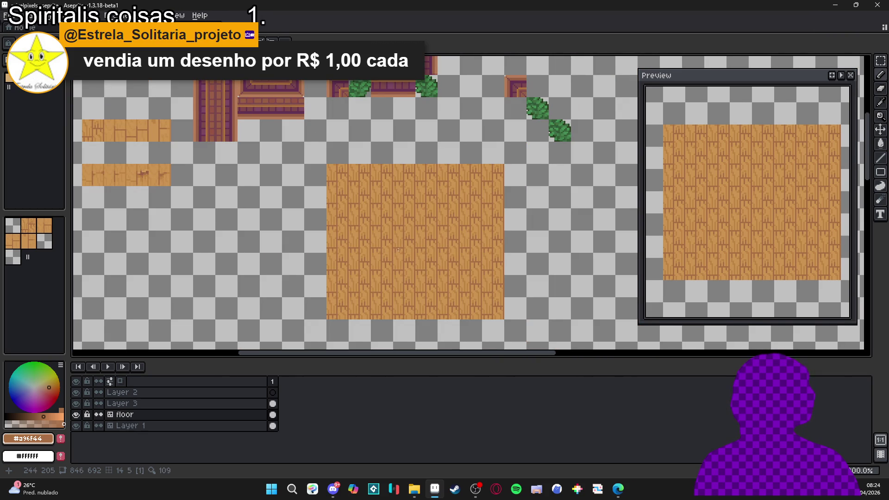
scroll(403, 239, "up", 1)
scroll(392, 189, "up", 1)
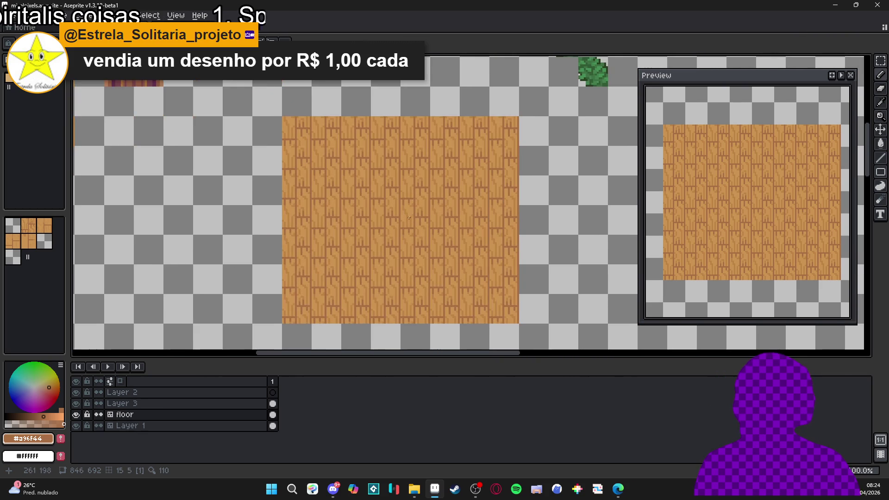
scroll(391, 189, "up", 2)
scroll(398, 198, "down", 2)
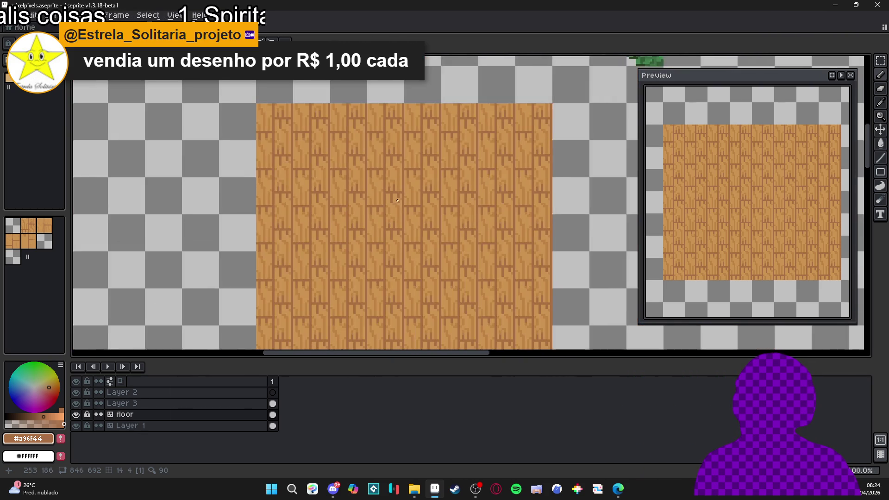
mouse_move(417, 212)
left_mouse_down()
mouse_move(411, 193)
mouse_move(454, 190)
mouse_move(490, 173)
mouse_move(477, 181)
left_mouse_up()
scroll(411, 193, "up", 1)
scroll(413, 190, "down", 1)
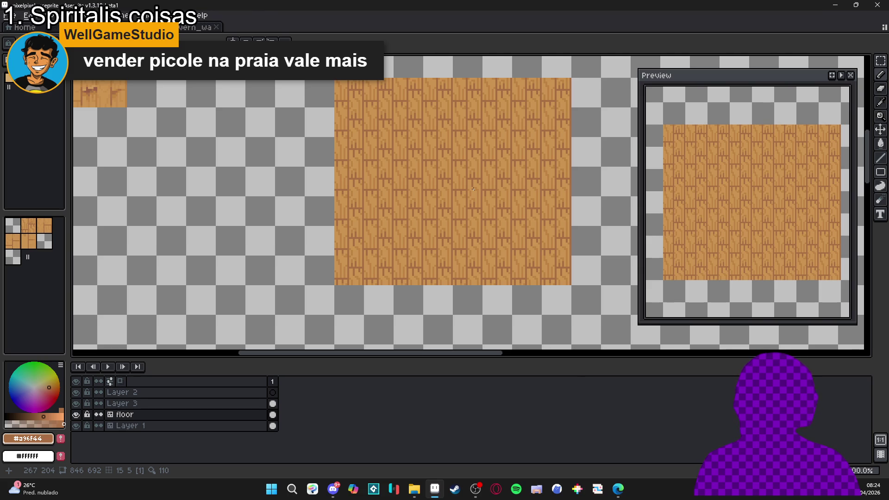
scroll(473, 189, "up", 1)
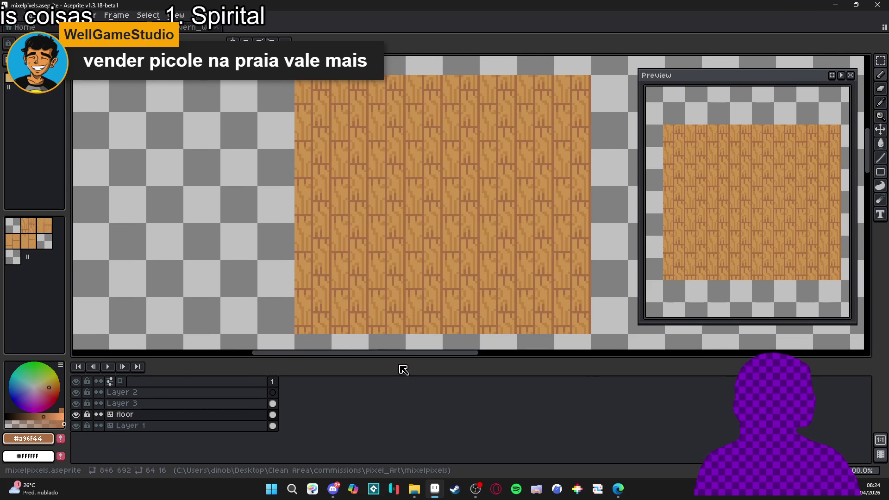
mouse_move(402, 360)
left_mouse_down()
mouse_move(433, 347)
mouse_move(433, 354)
left_mouse_up()
scroll(461, 284, "right", 2)
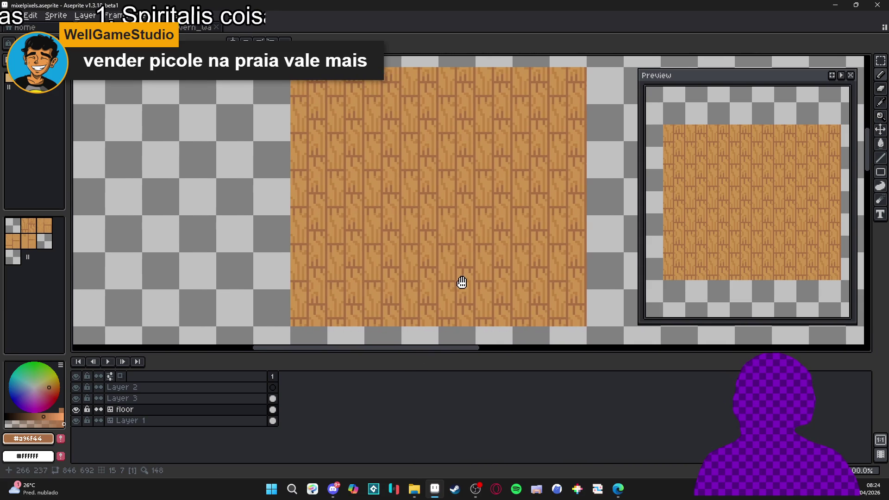
scroll(444, 315, "down", 2)
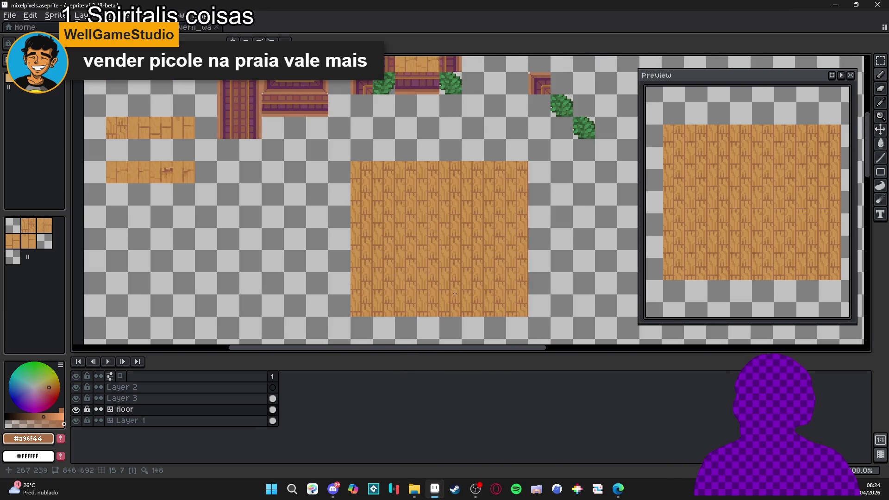
scroll(460, 286, "up", 1)
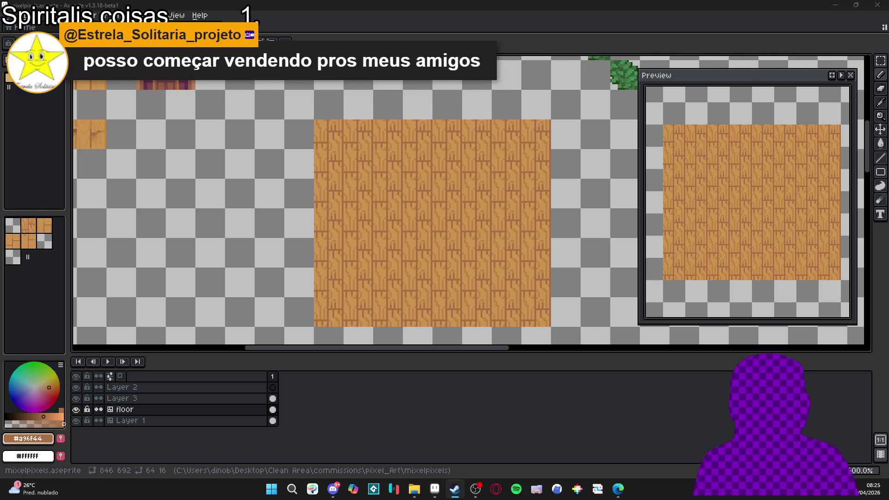
key("alt+Tab")
Search the Steam store for 'hypermic' and open the Hyper Mice Rescue page
left_click(525, 54)
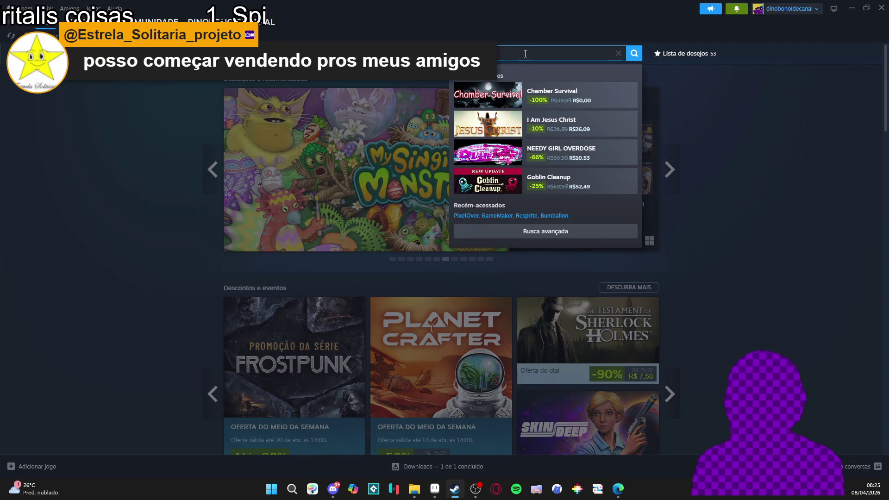
type("hyper")
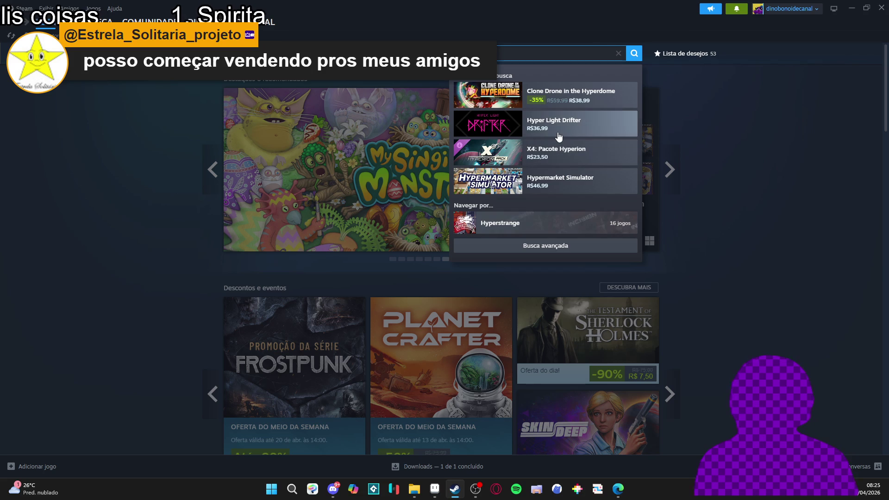
type("mi")
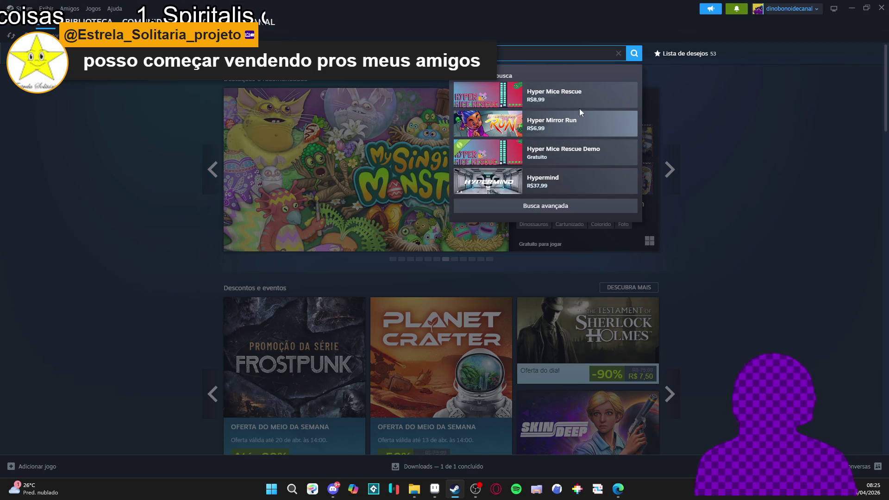
type("c")
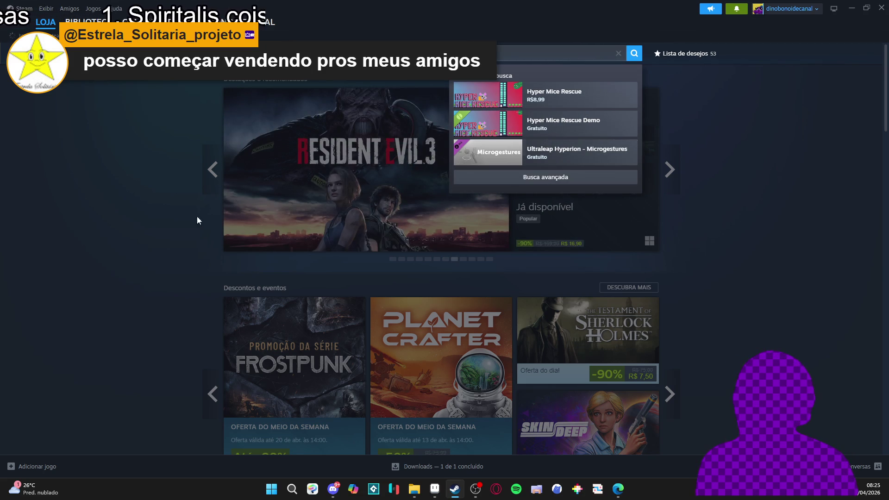
left_click(555, 95)
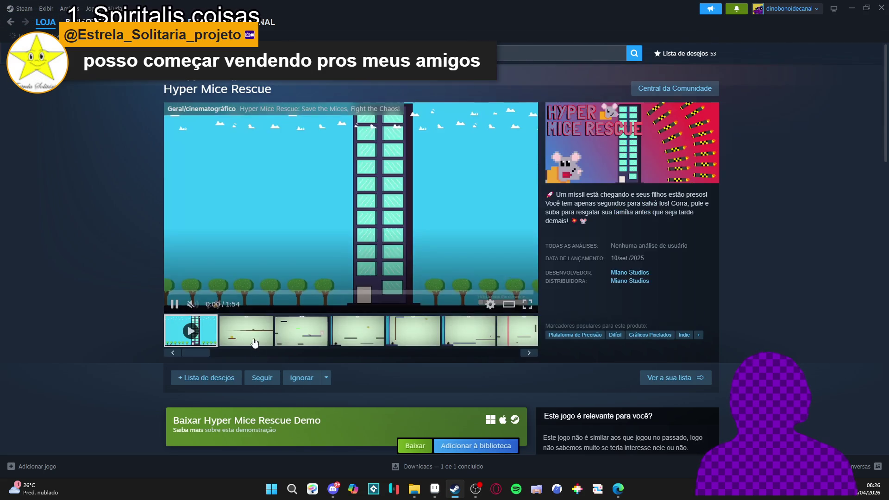
Browse the Hyper Mice Rescue screenshots, then minimize Steam to return to Aseprite
left_click(347, 227)
left_click(750, 249)
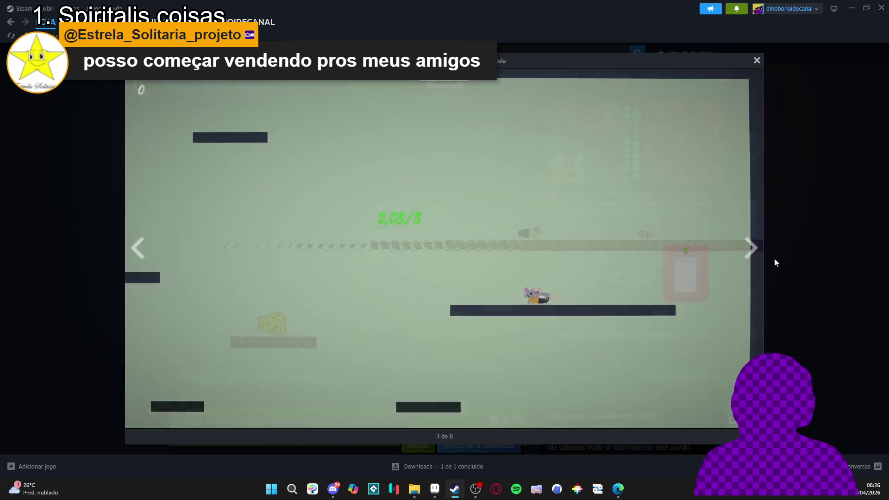
left_click(775, 260)
left_click(391, 350)
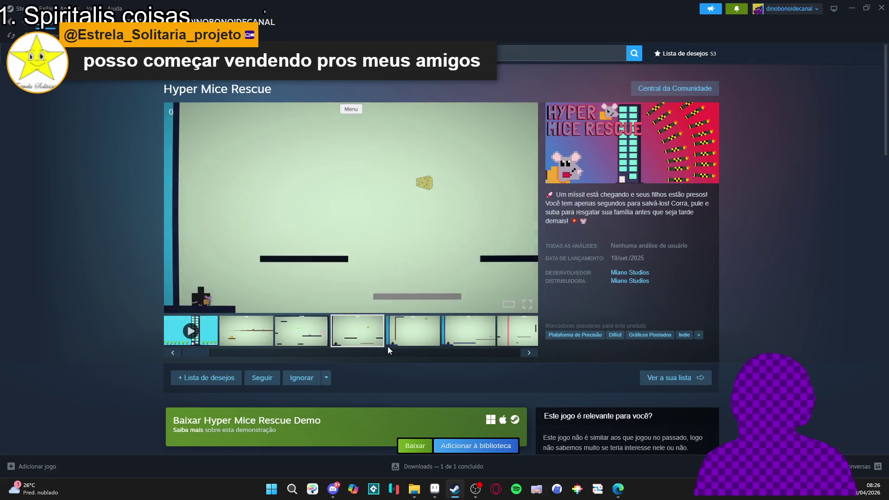
left_click(447, 350)
left_click(827, 224)
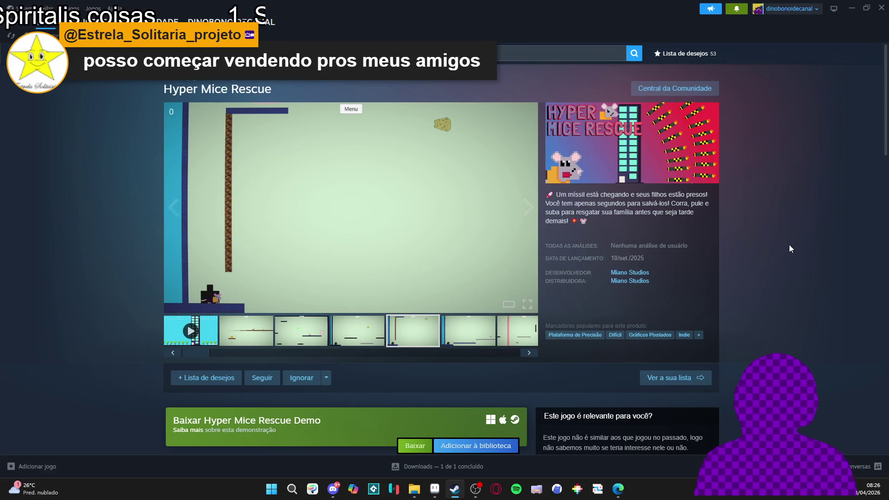
scroll(789, 244, "down", 1)
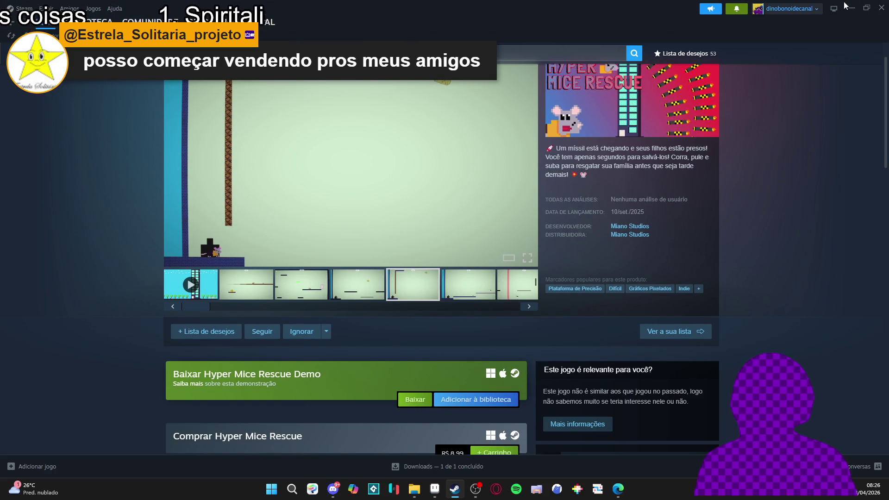
scroll(759, 140, "down", 1)
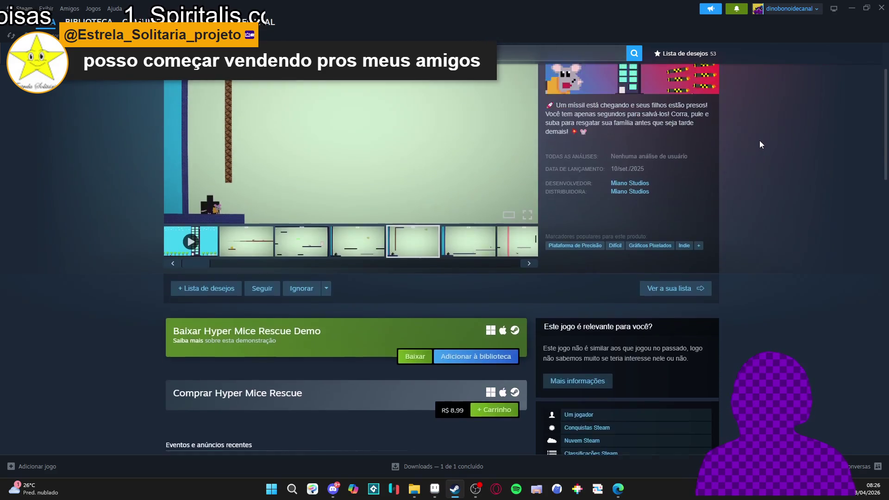
scroll(760, 144, "up", 3)
scroll(760, 140, "down", 2)
scroll(765, 135, "up", 2)
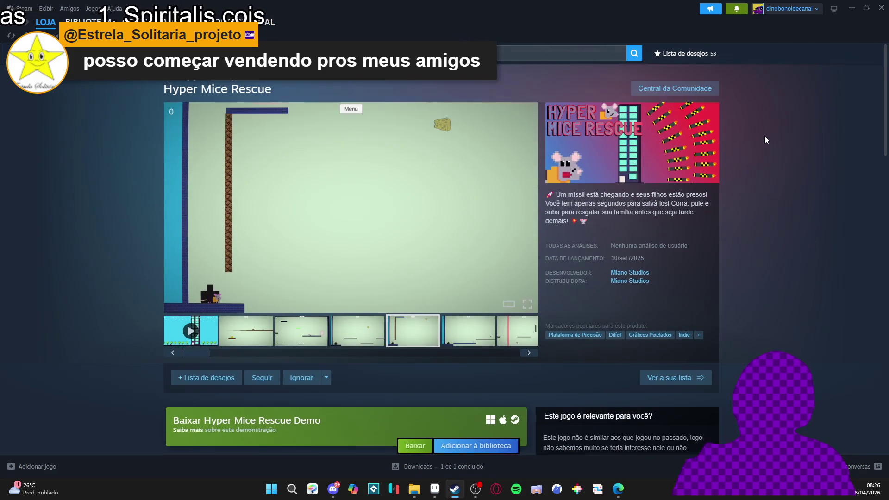
left_click(857, 6)
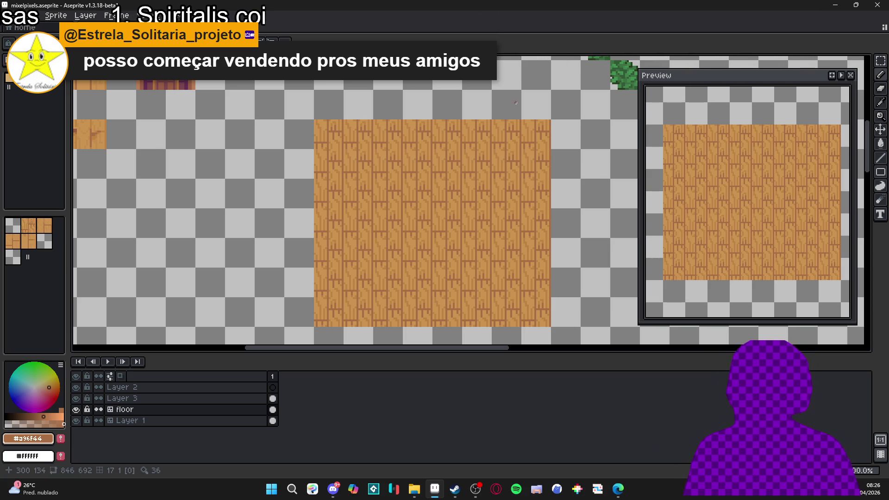
Select the entire sprite, switch to the Move tool, and turn on the tile grid
key("m")
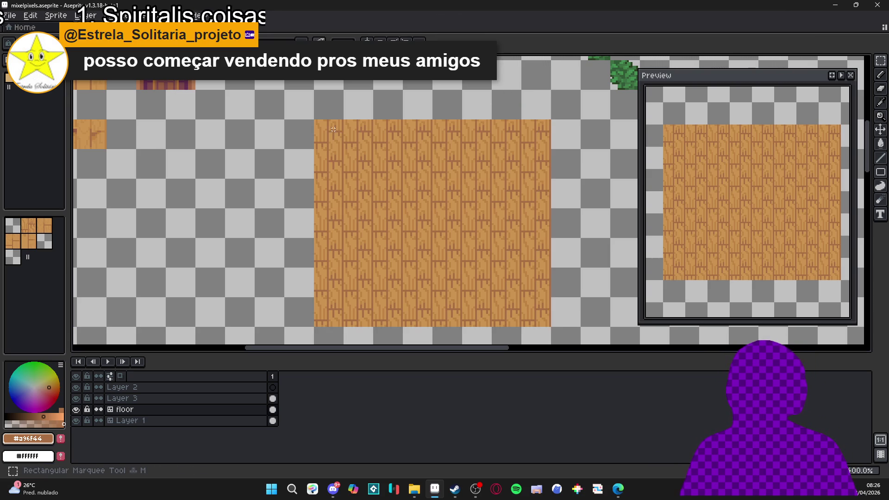
key("ctrl+a")
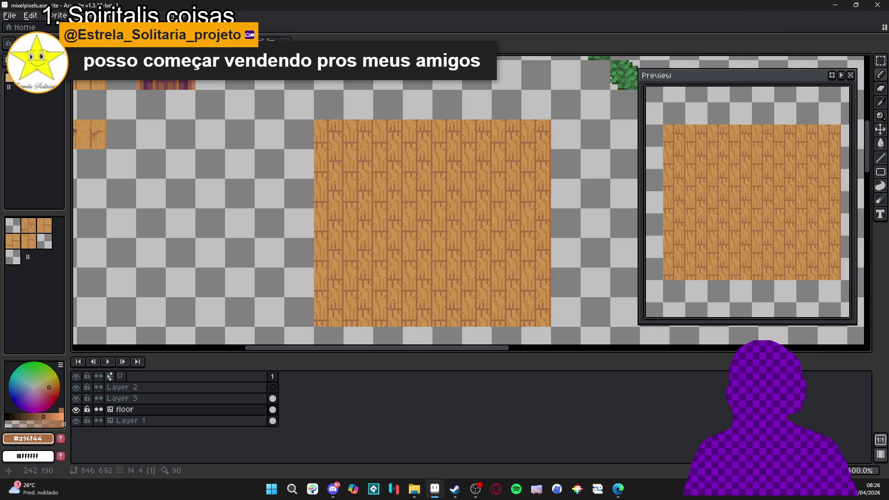
key("v")
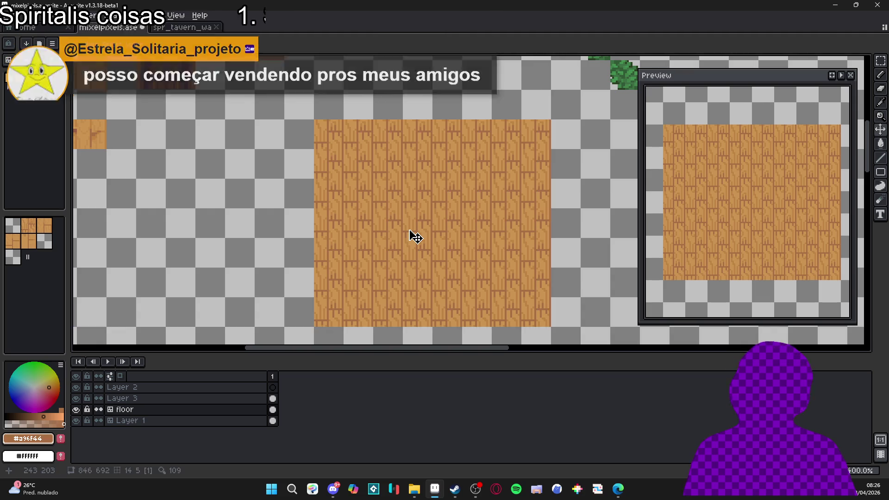
key("ctrl+apostrophe")
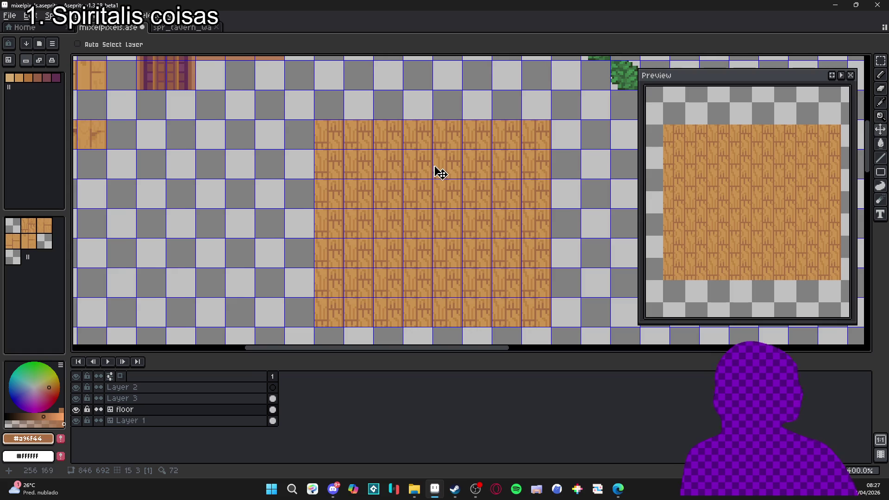
Choose the wood plank tile from the tileset, stamp it onto the floor, then undo the stamp
scroll(370, 181, "right", 2)
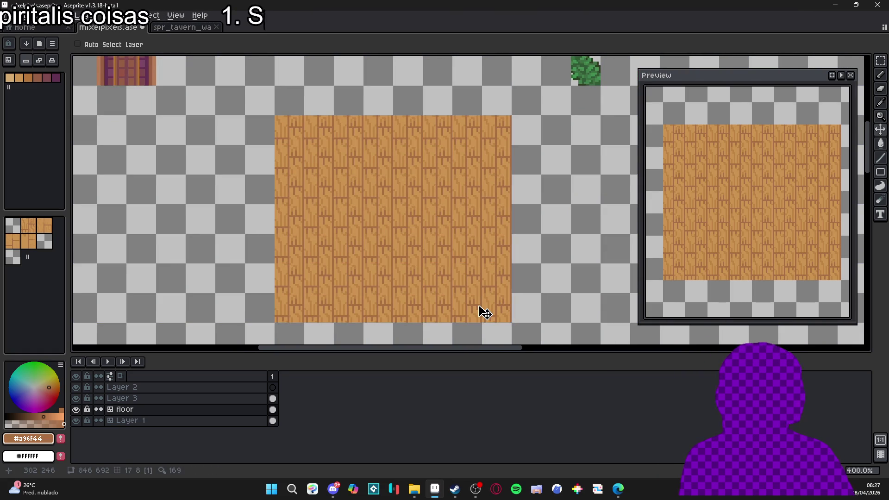
key("v")
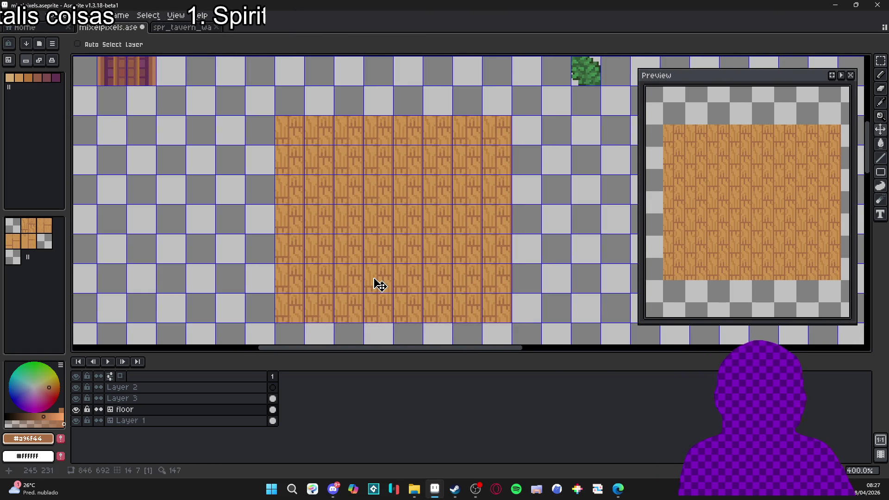
left_click(29, 226)
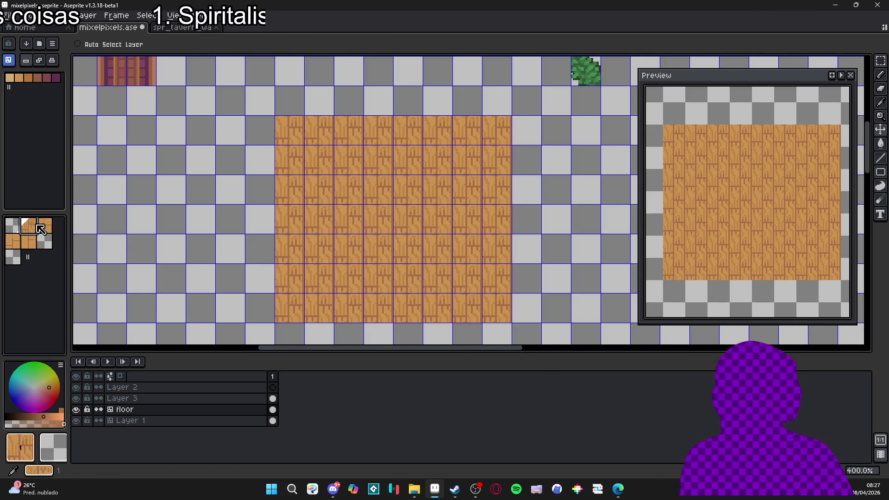
key("b")
left_click(523, 254)
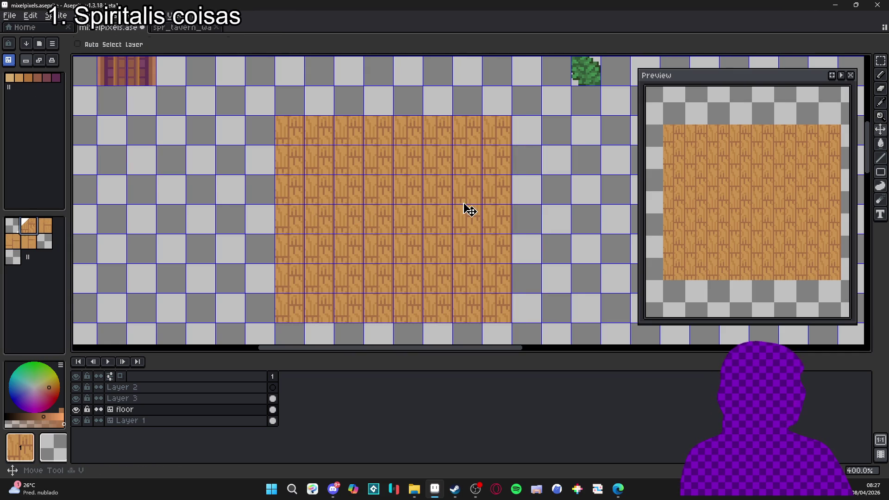
left_click(98, 130)
key("ctrl+z")
Switch from tile placement to pixel editing with the Pencil tool
key("Tab")
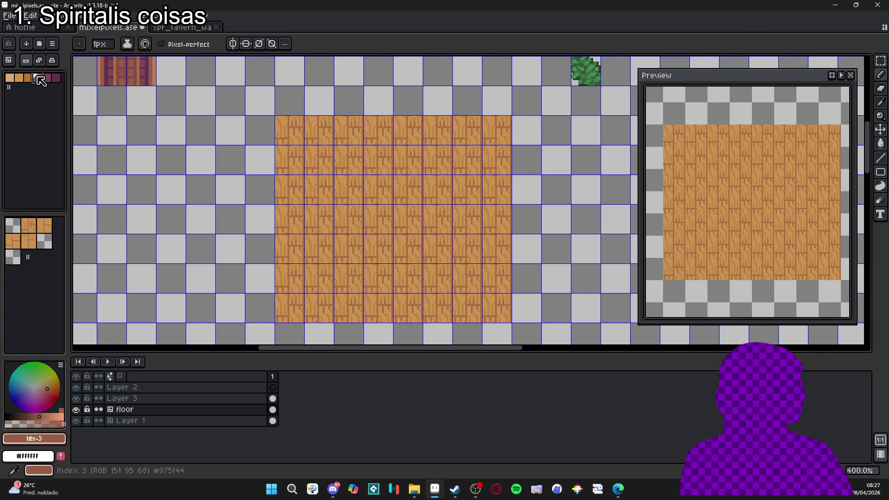
key("v")
key("b")
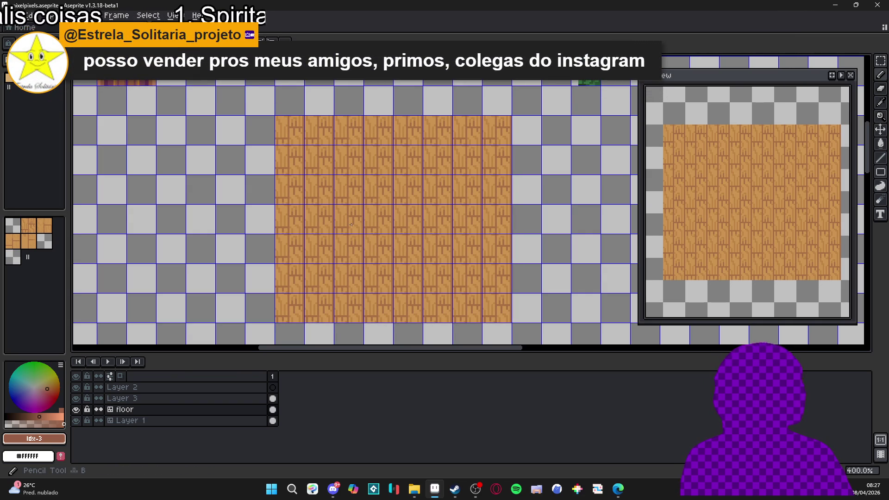
scroll(327, 196, "up", 8)
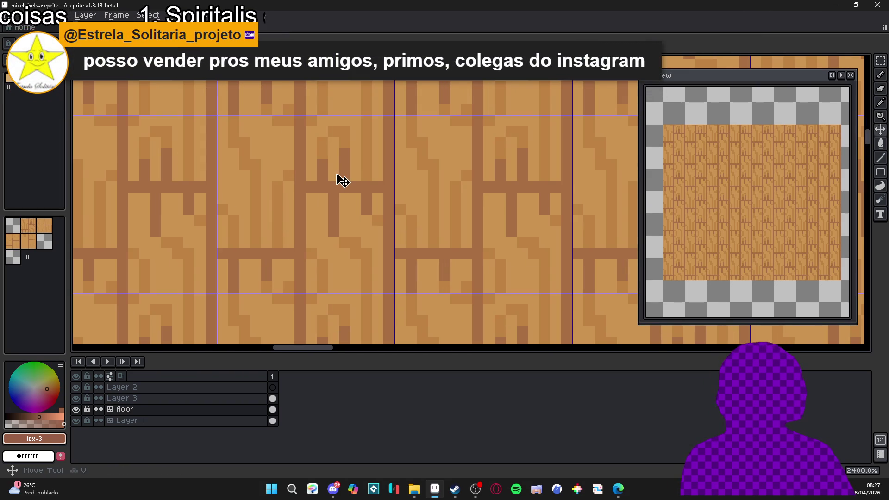
left_click(344, 168, "alt")
left_click(344, 143)
left_click(345, 132)
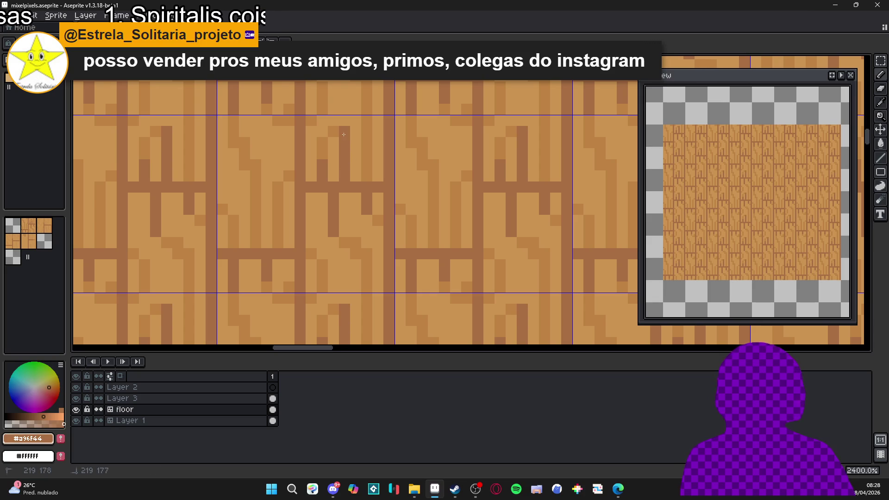
left_click(333, 132)
scroll(367, 180, "down", 5)
scroll(367, 180, "down", 1)
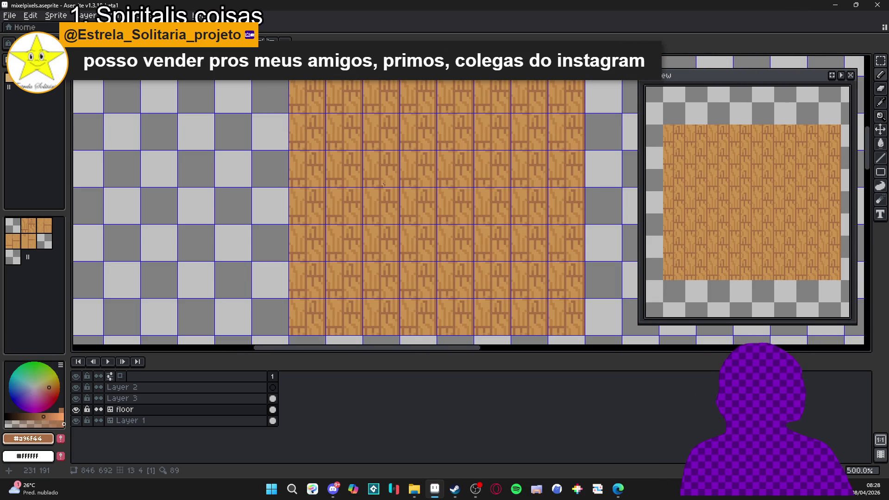
key("ctrl+z")
scroll(480, 189, "up", 1)
scroll(455, 200, "down", 2)
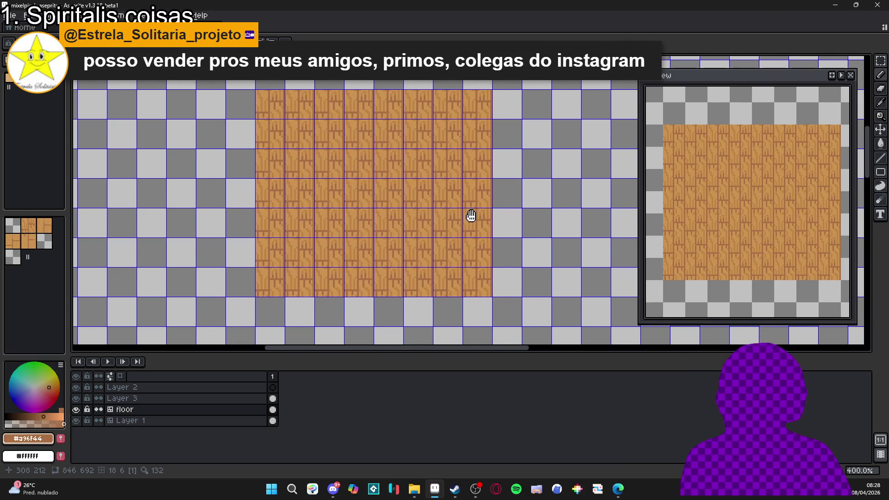
scroll(488, 226, "down", 1)
scroll(488, 226, "down", 1)
scroll(506, 234, "up", 1)
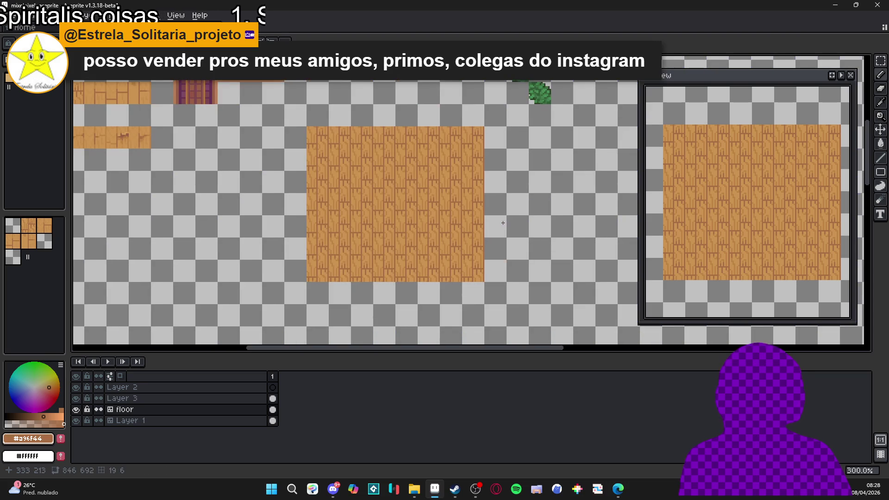
left_click_drag(498, 221, 485, 221)
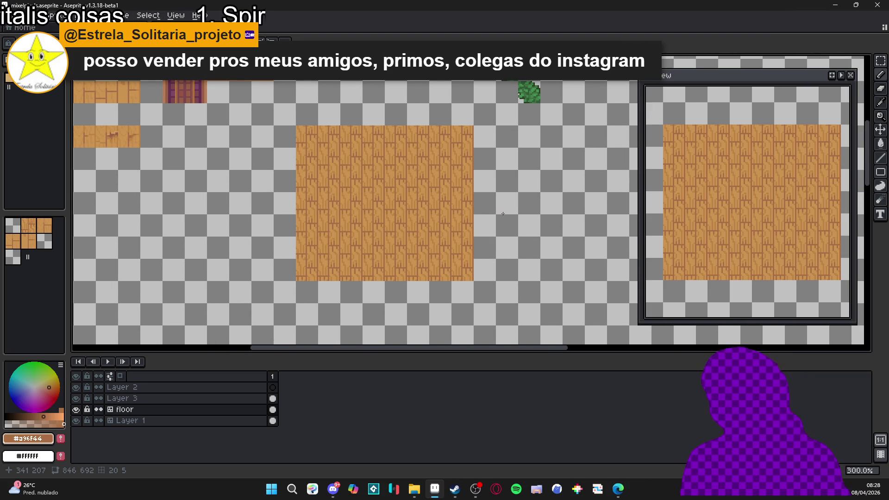
left_click_drag(465, 218, 459, 226)
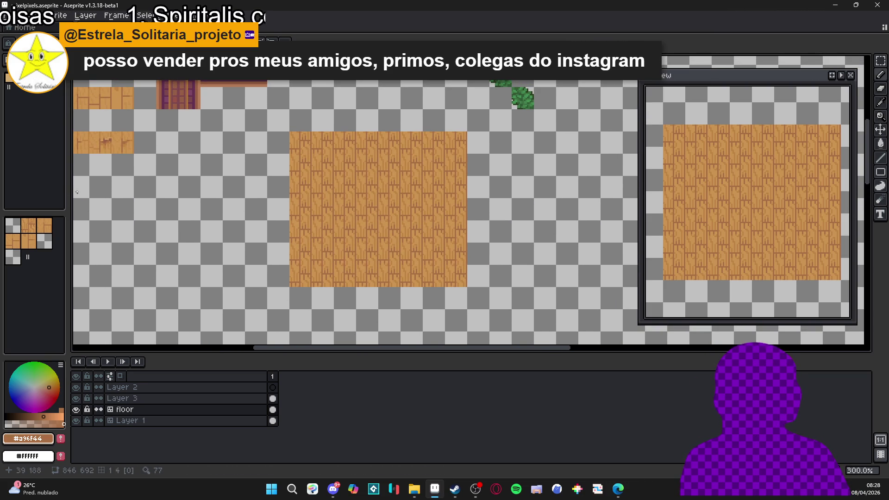
left_click(42, 237)
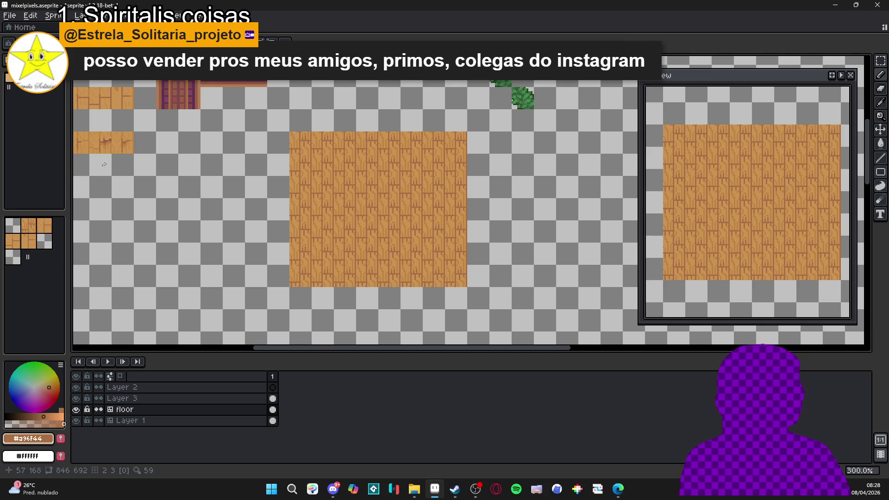
left_click_drag(160, 167, 186, 169)
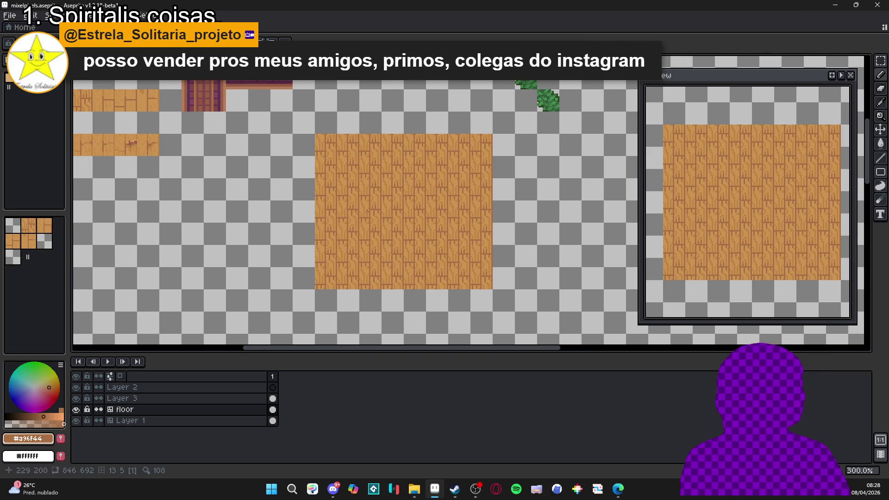